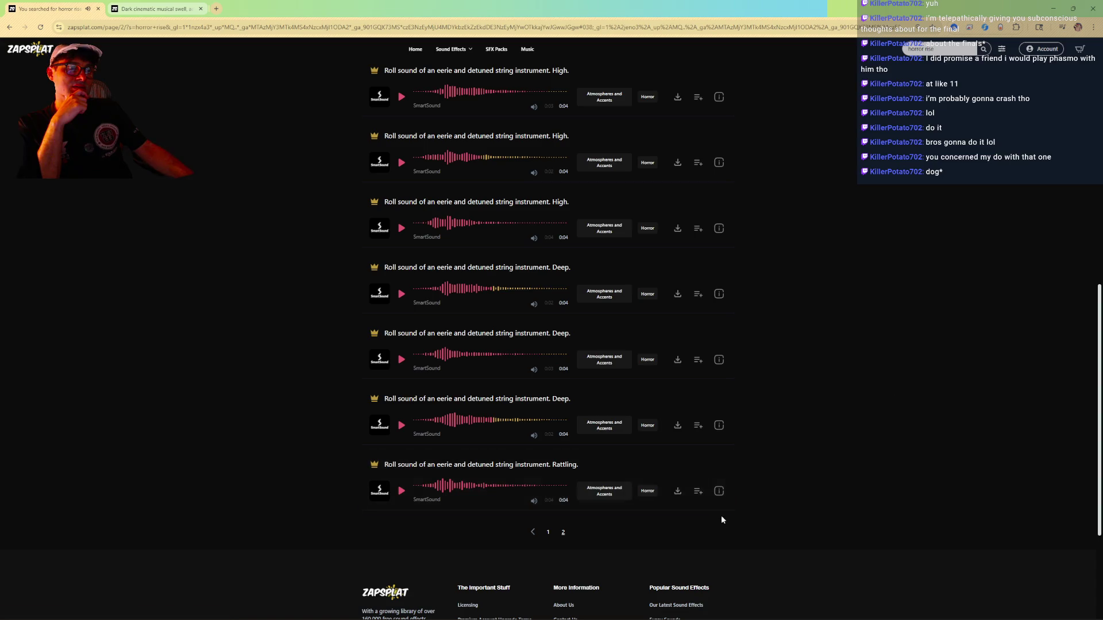
Add the rattling string sound to a new list 'Horror stings' described 'little nasty stings'.
left_click(699, 494)
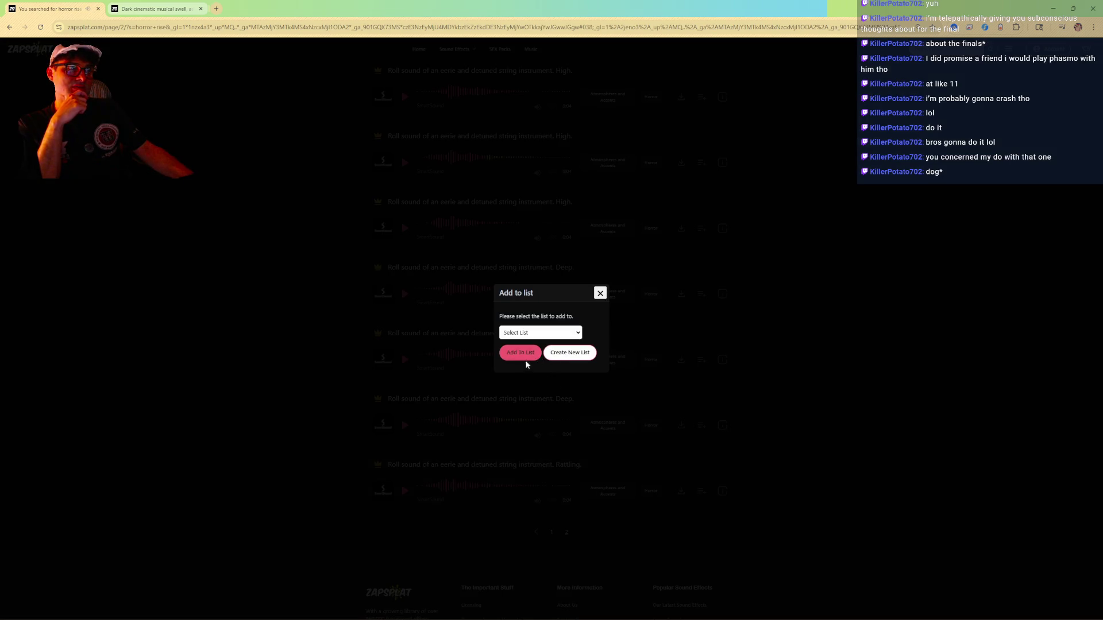
left_click(569, 353)
left_click(529, 318)
type("Horror strings")
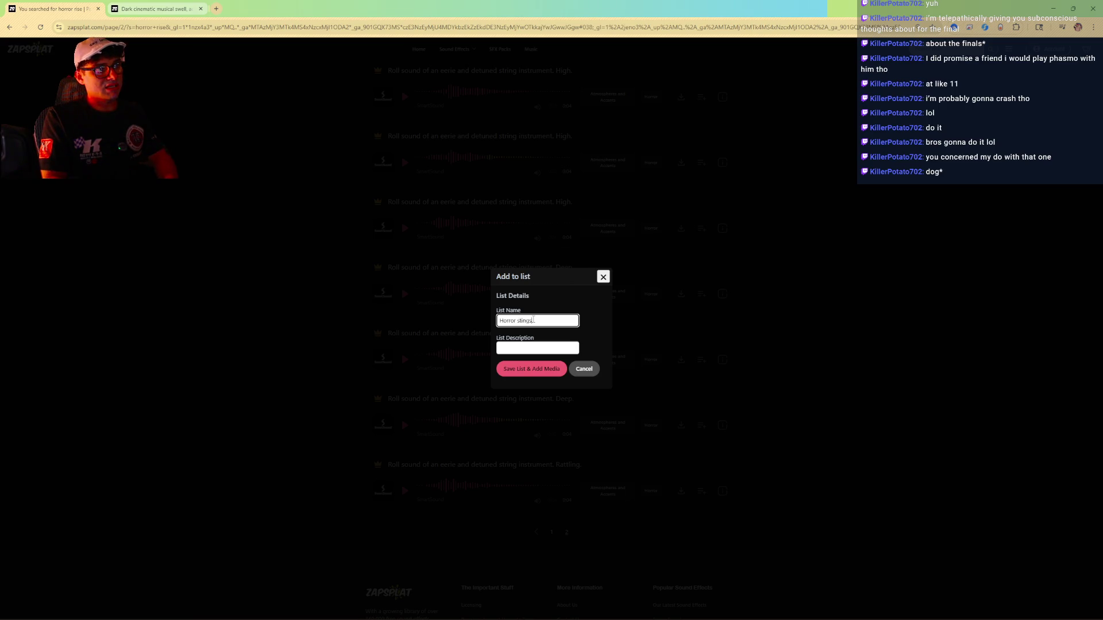
left_click(543, 372)
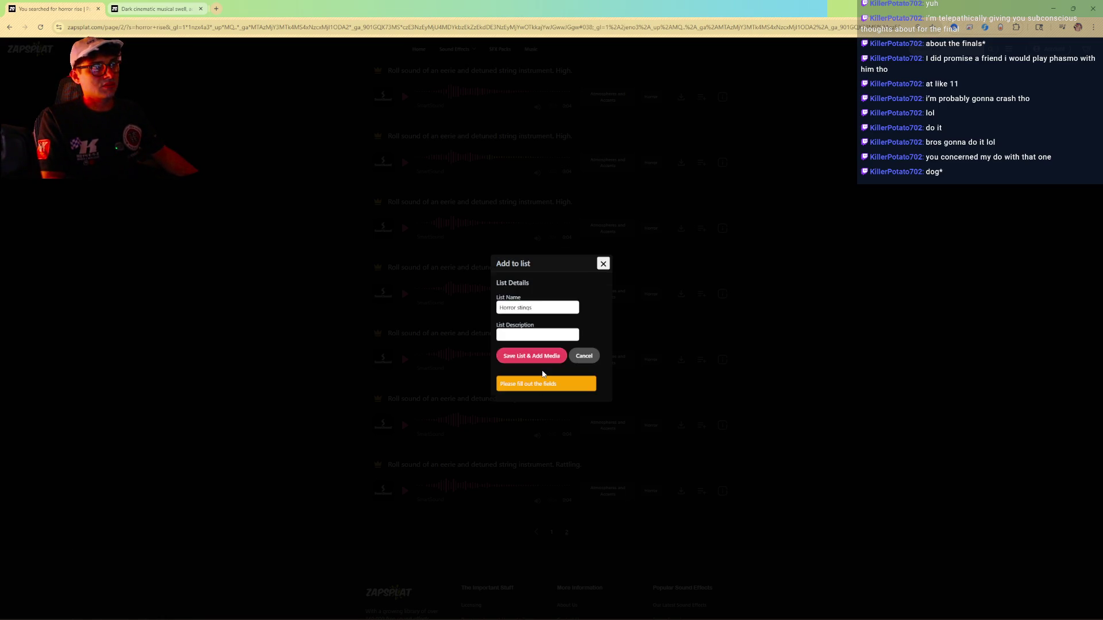
left_click(523, 337)
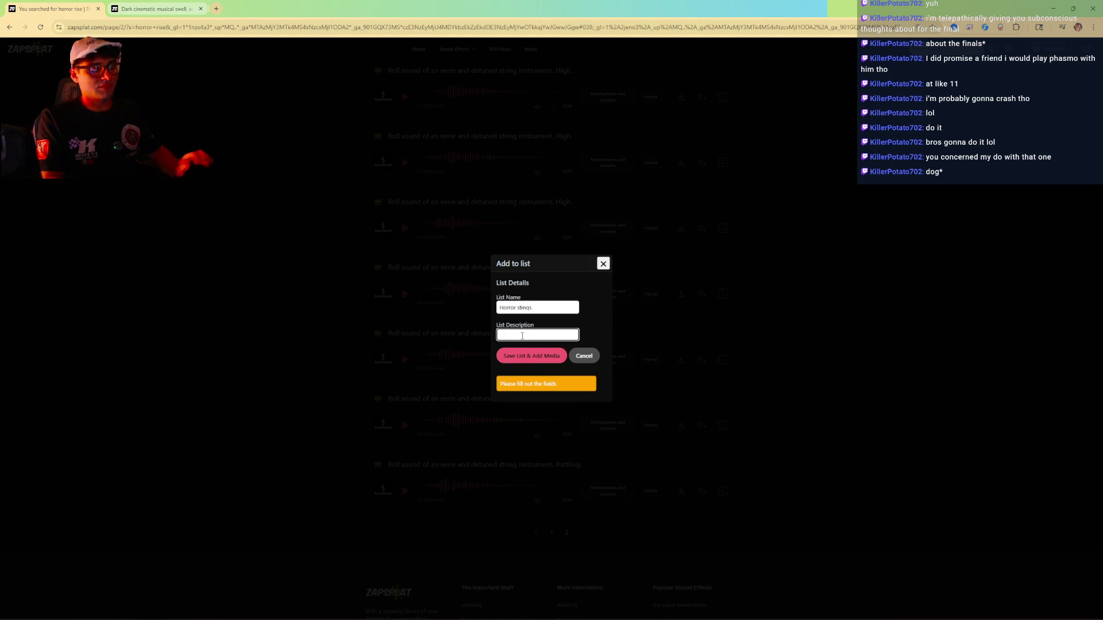
type("ttle nas")
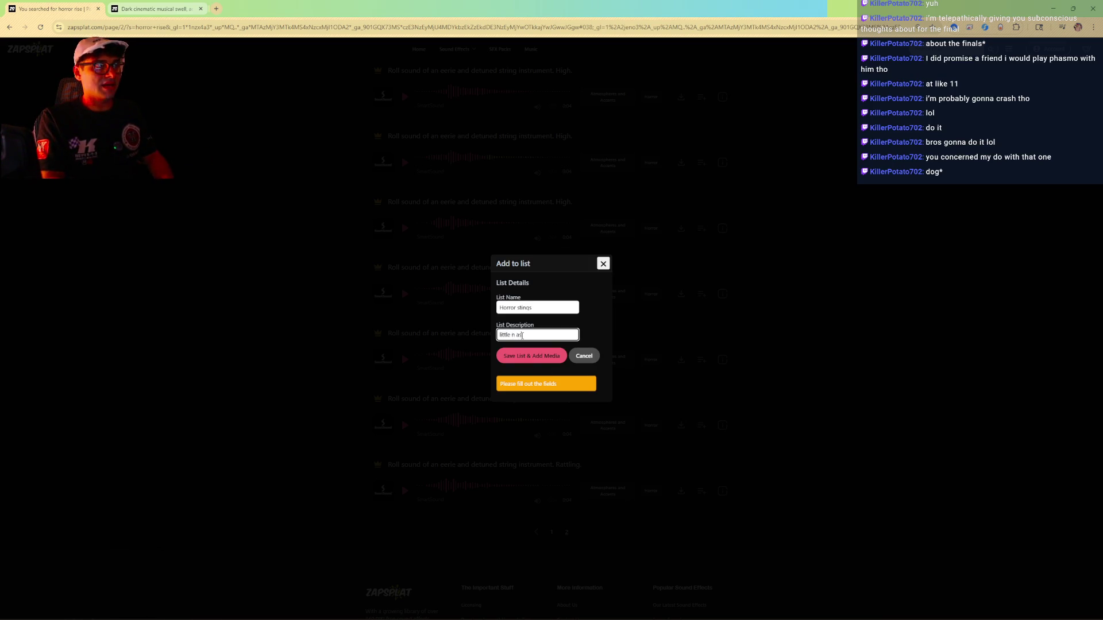
type("ty stings")
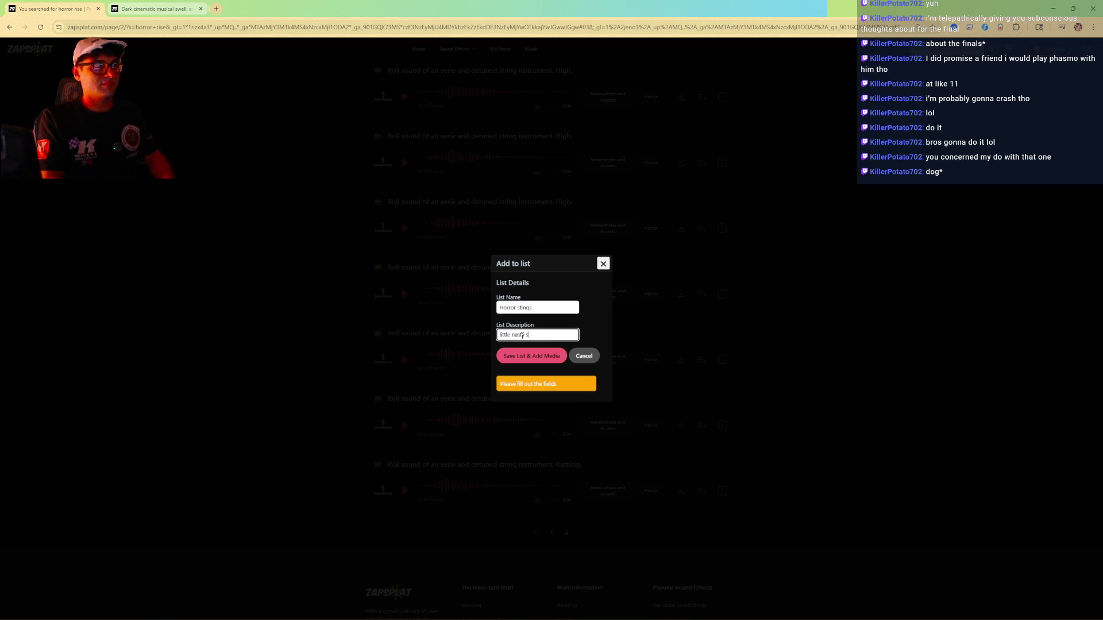
left_click(543, 357)
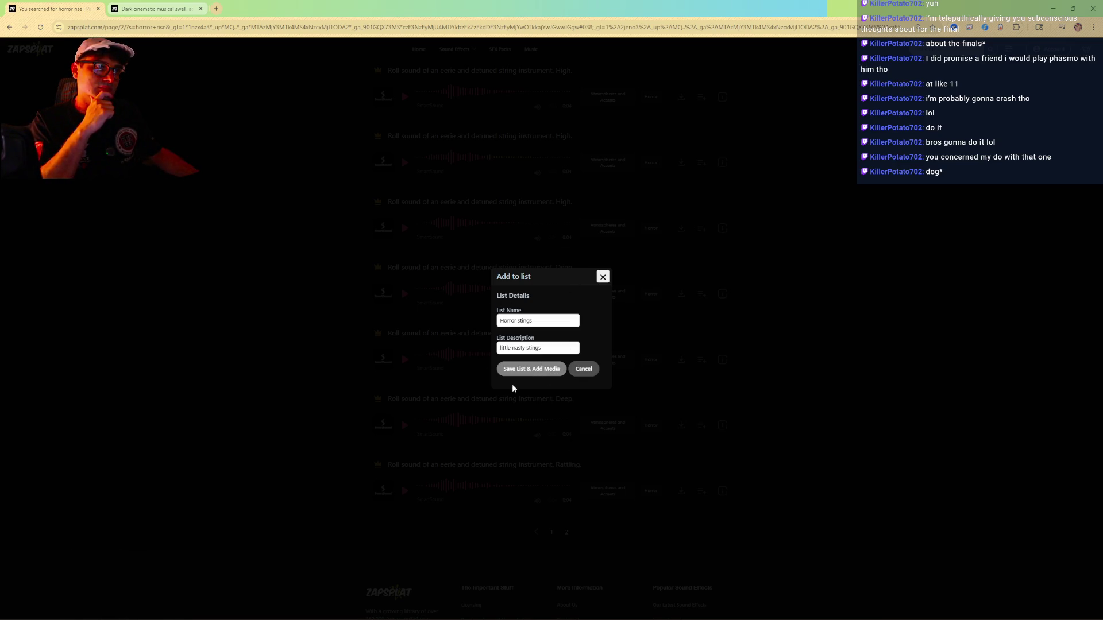
left_click(534, 348)
key("Return")
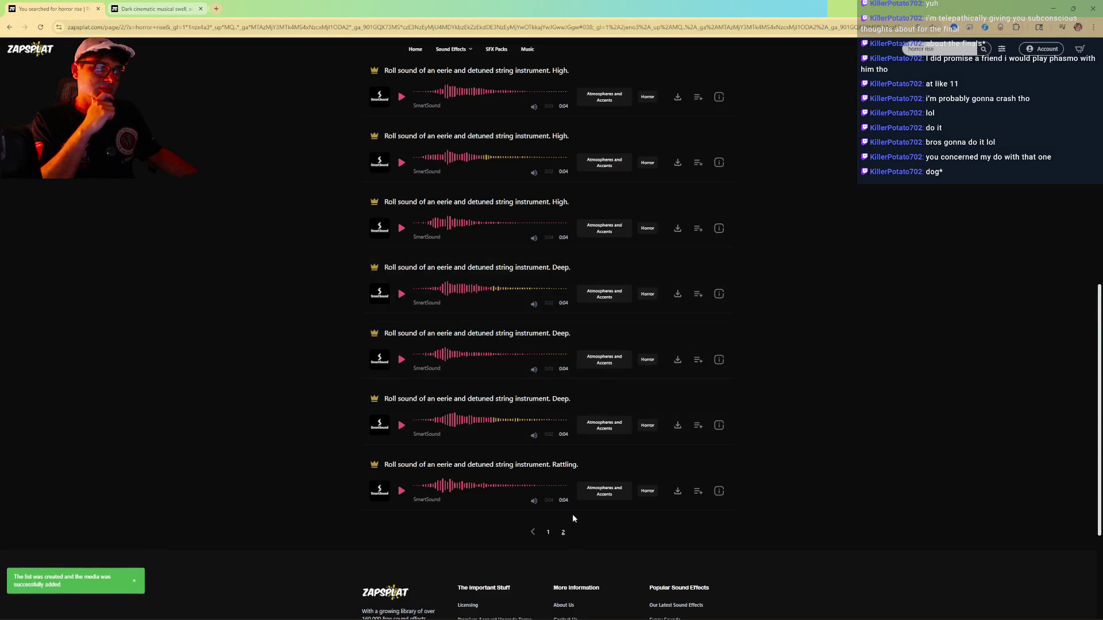
Add the first three eerie detuned string roll sounds to the Horror stings list.
left_click(699, 492)
left_click(562, 337)
left_click(540, 356)
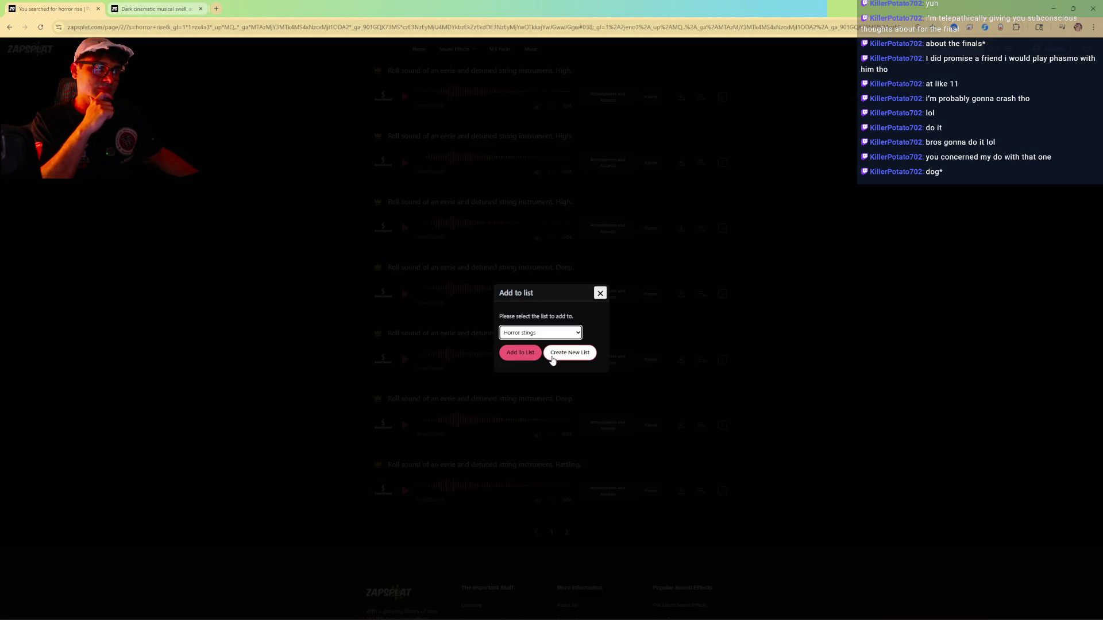
left_click(519, 353)
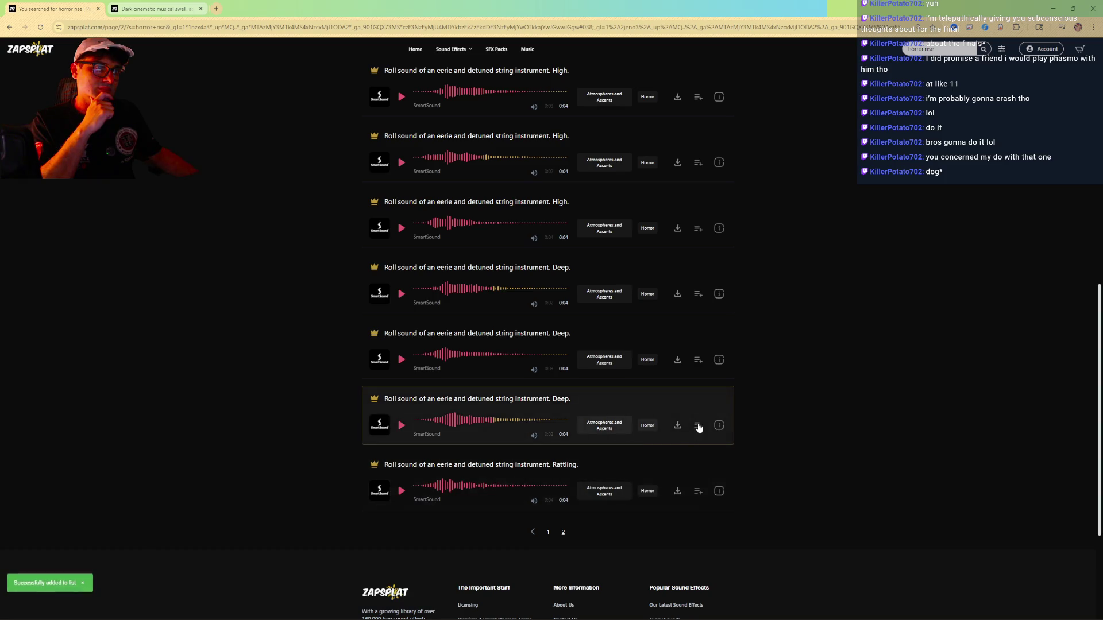
left_click(698, 425)
left_click(534, 334)
left_click(524, 356)
left_click(520, 352)
left_click(696, 360)
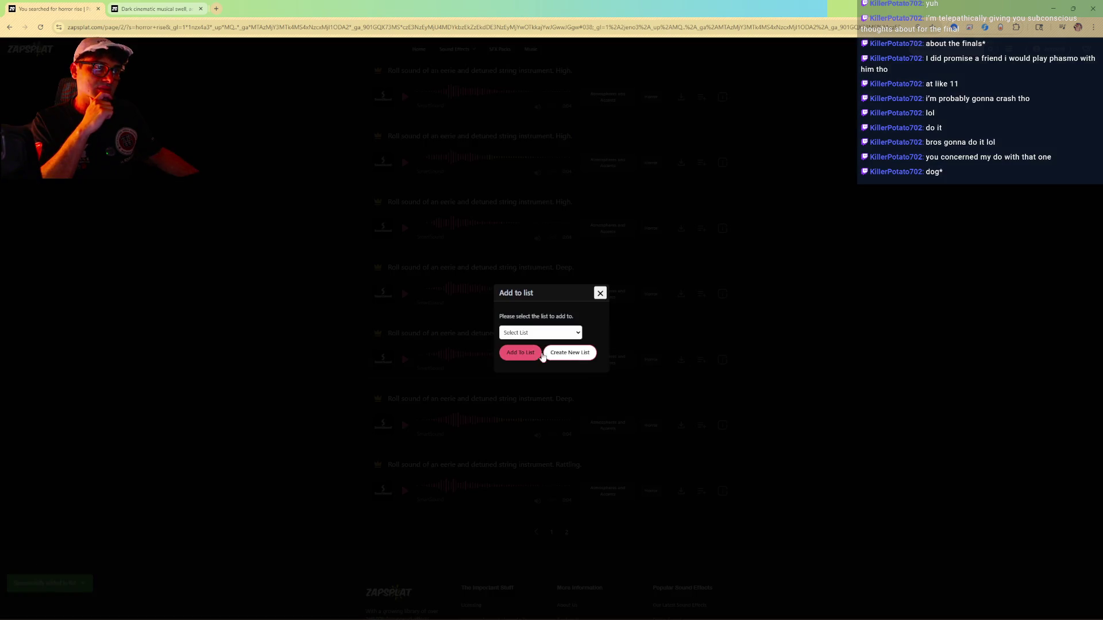
left_click(520, 352)
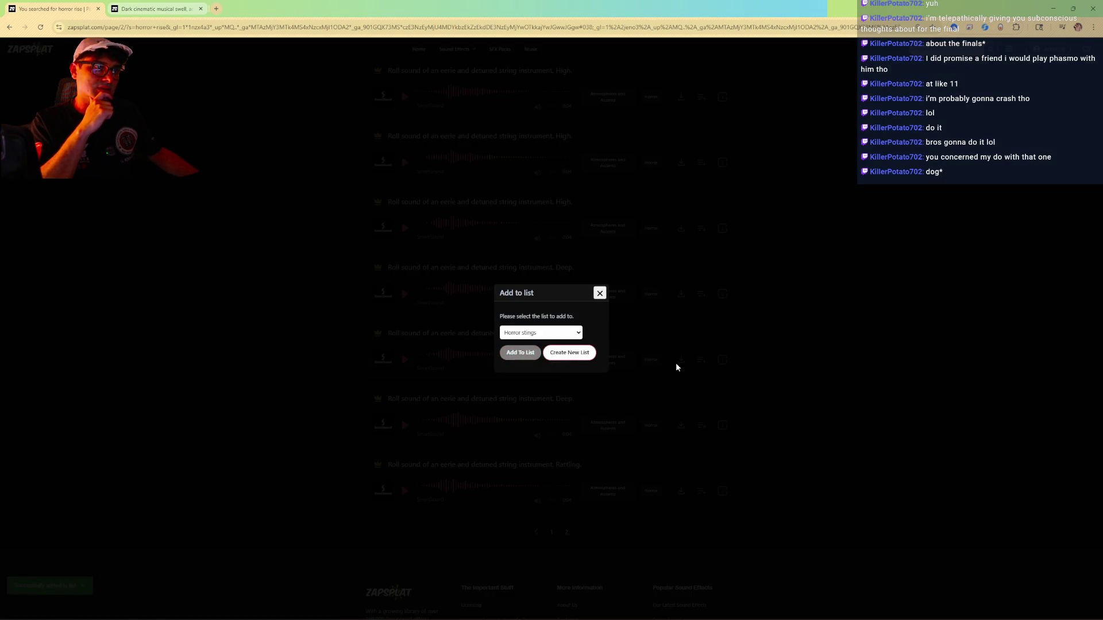
Add three more string rolls, including High and Deep variants, to Horror stings and clear 'rise' from the search.
left_click(696, 295)
left_click(520, 332)
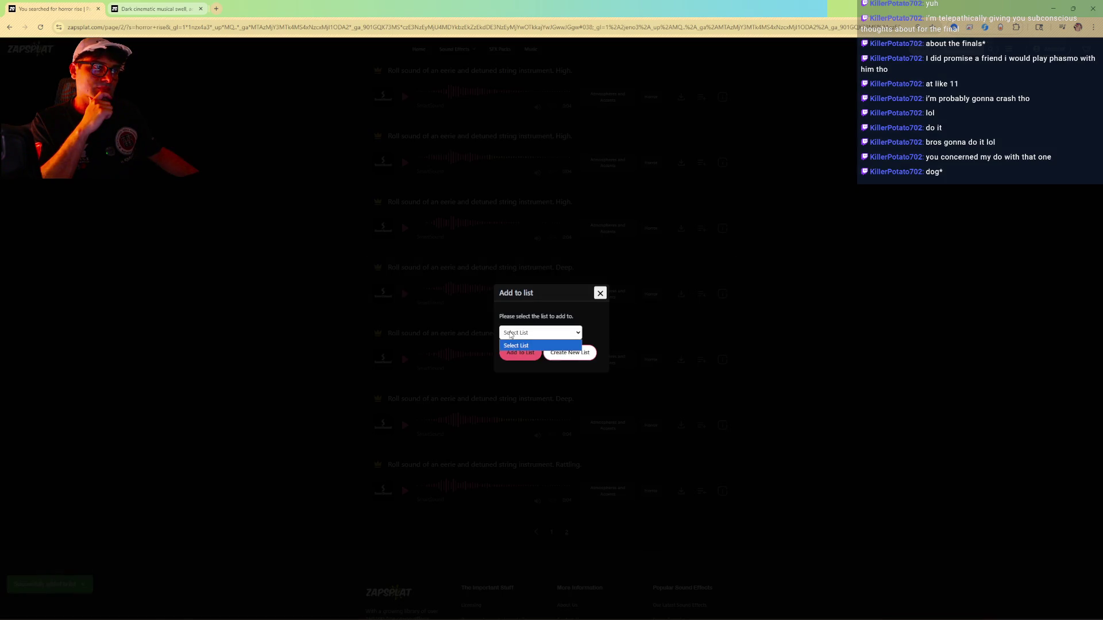
left_click(522, 356)
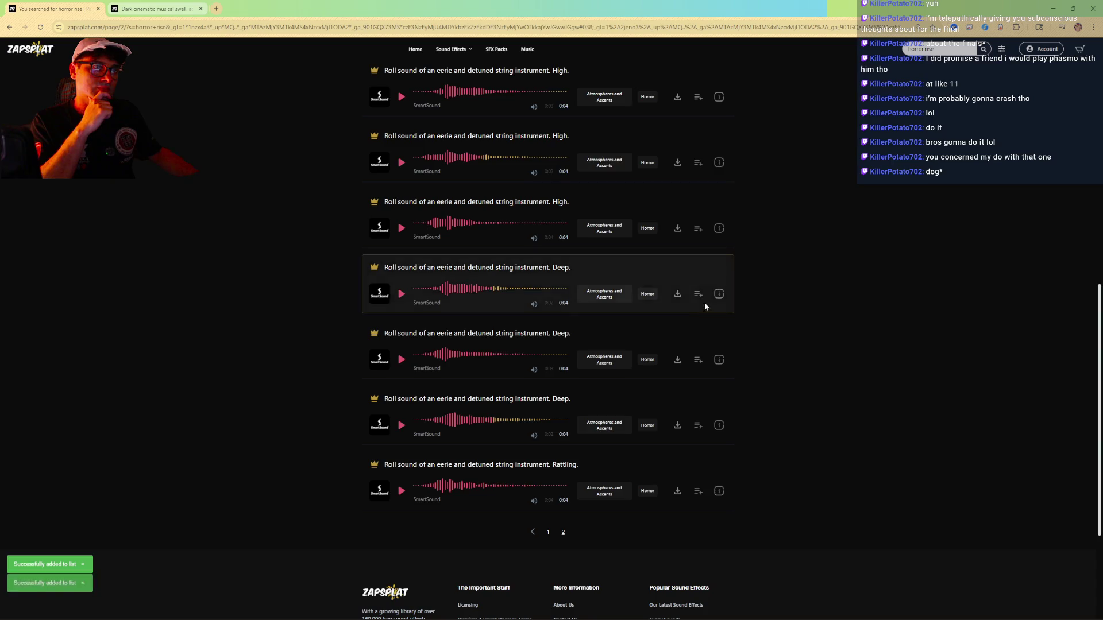
scroll(705, 303, "up", 2)
left_click(697, 315)
left_click(528, 333)
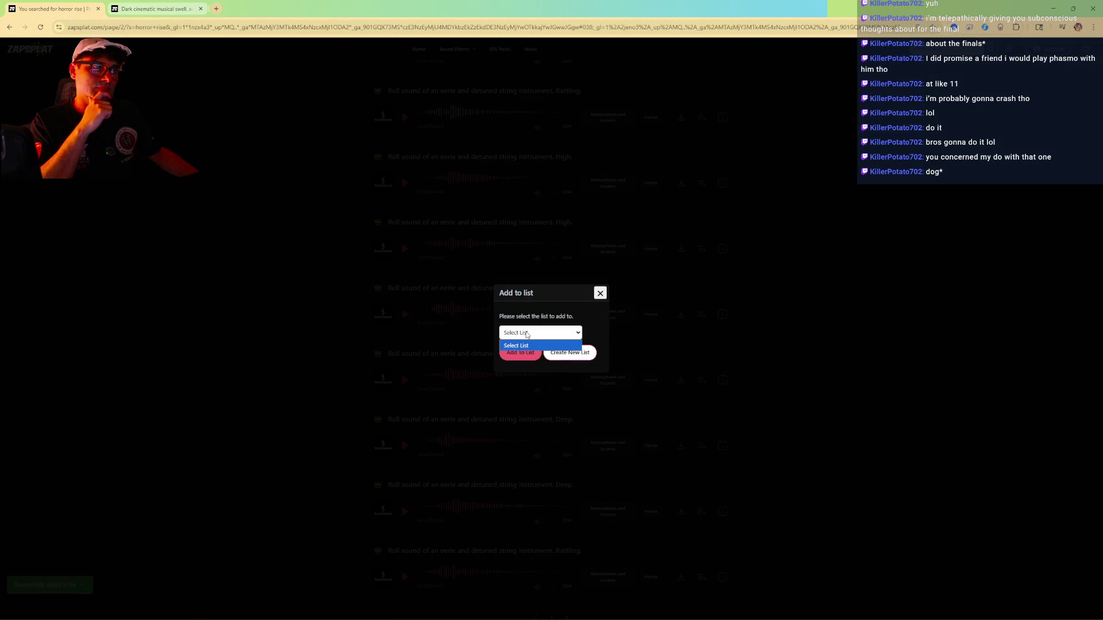
left_click(534, 354)
left_click(523, 357)
left_click(700, 249)
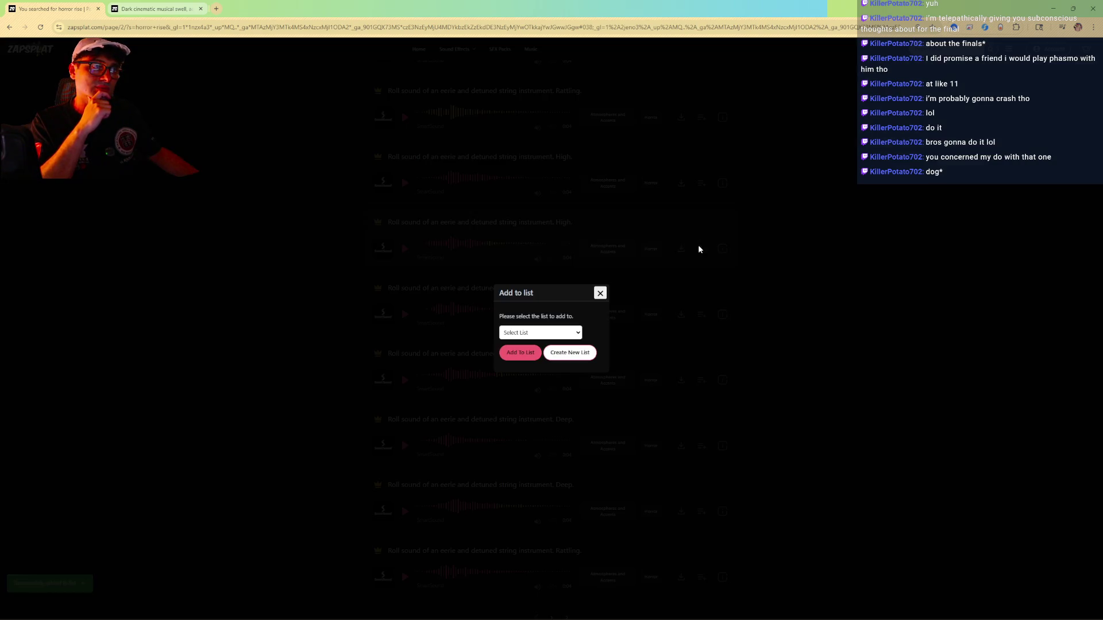
left_click(531, 332)
left_click(524, 354)
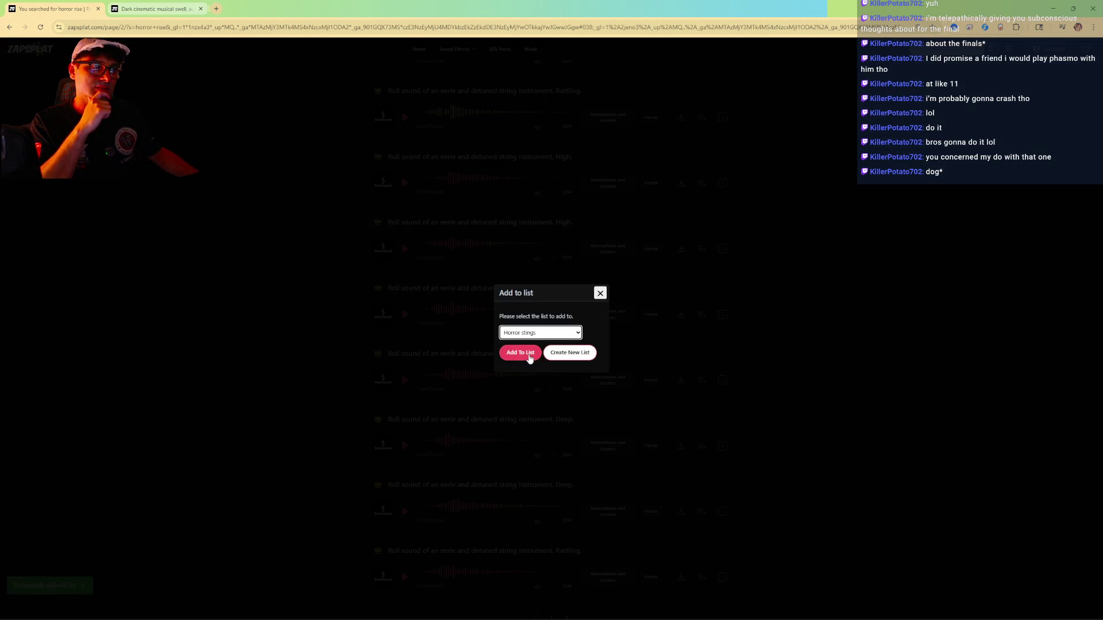
left_click(520, 356)
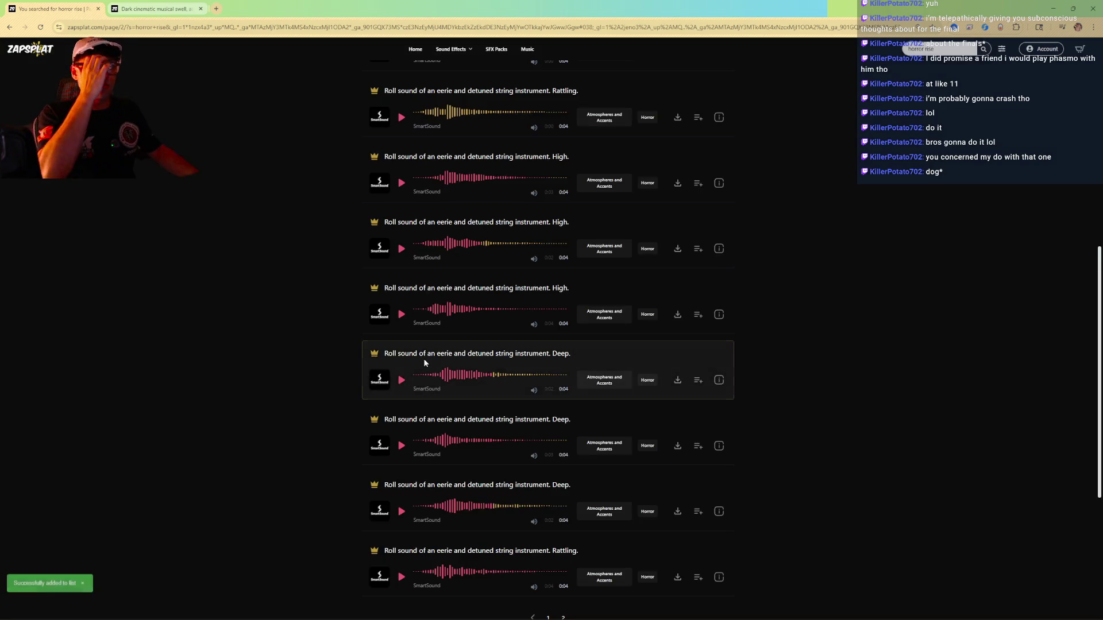
left_click(963, 50)
key("BackSpace")
key("BackSpace")
key("BackSpace")
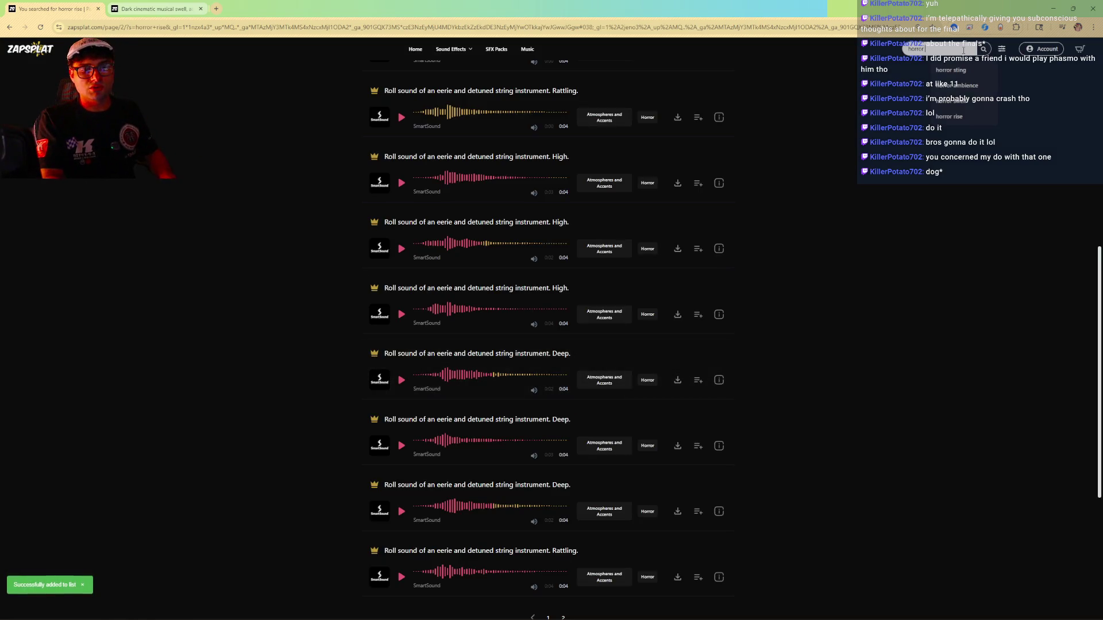
Search Zapsplat for 'horror swell' and browse the 415 results.
type("swell")
key("Return")
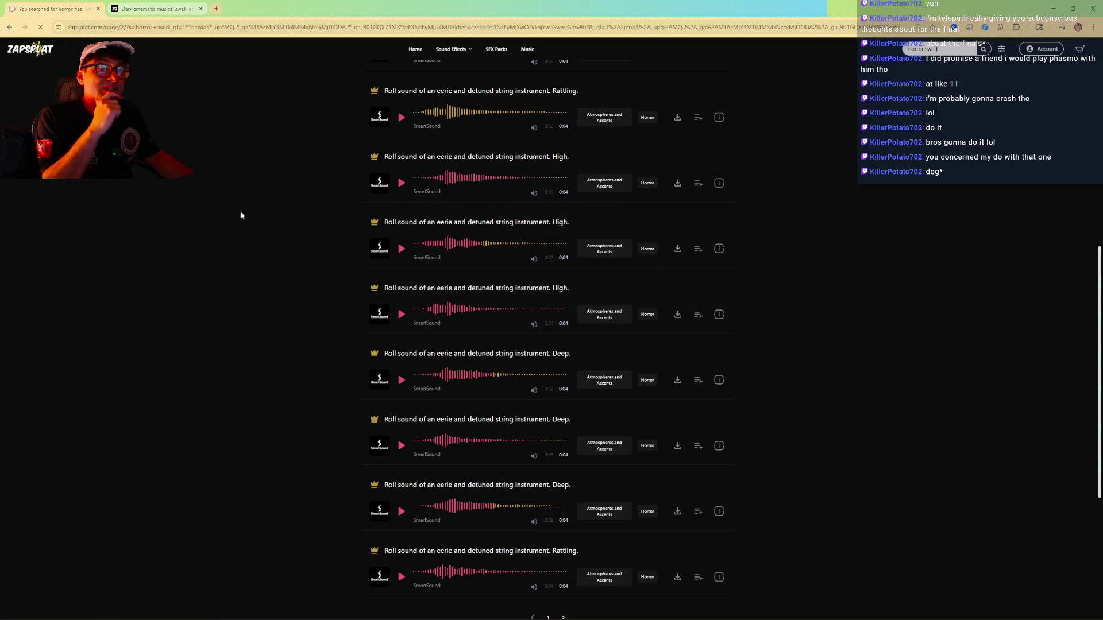
scroll(278, 406, "down", 6)
scroll(290, 430, "up", 5)
scroll(292, 429, "up", 1)
scroll(322, 413, "down", 15)
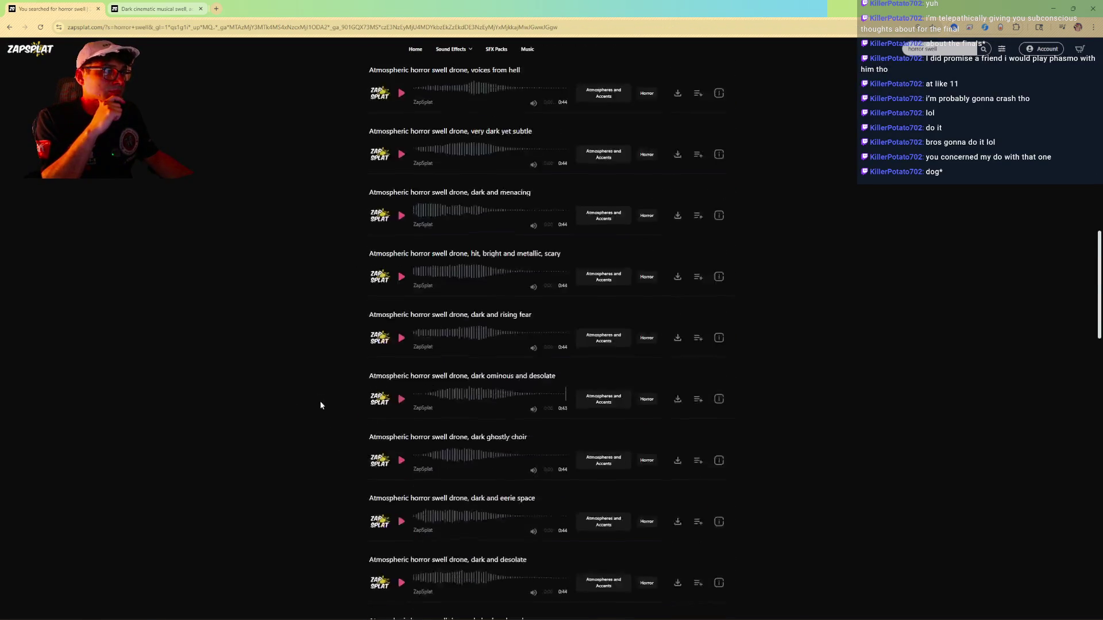
scroll(297, 396, "down", 10)
Preview a synthesised swell on the next results page and show the duration filter.
left_click(578, 347)
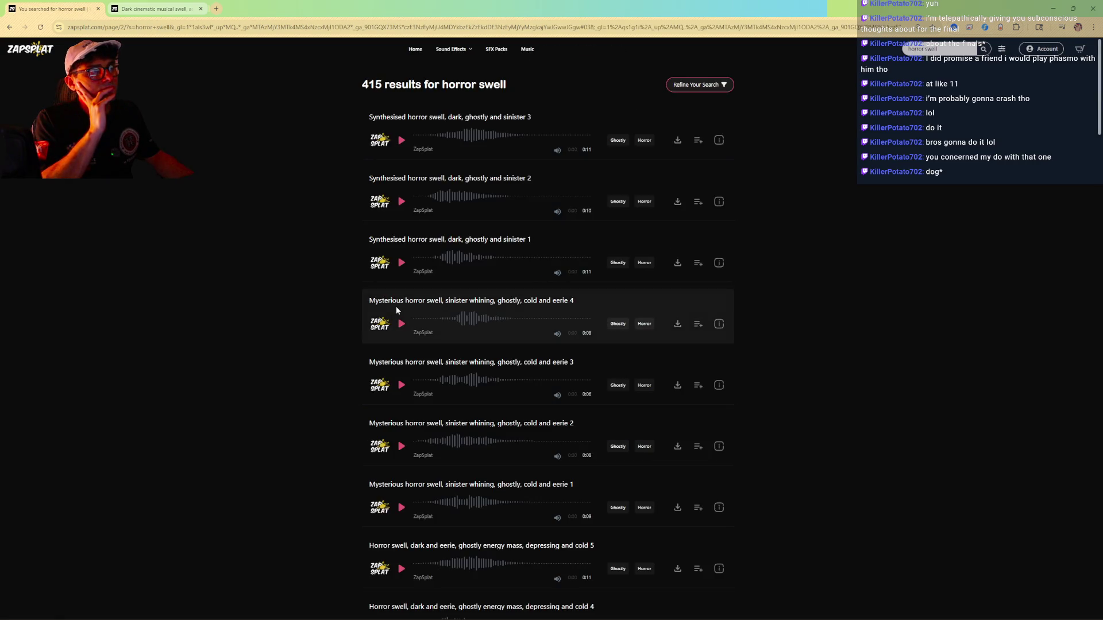
left_click(403, 140)
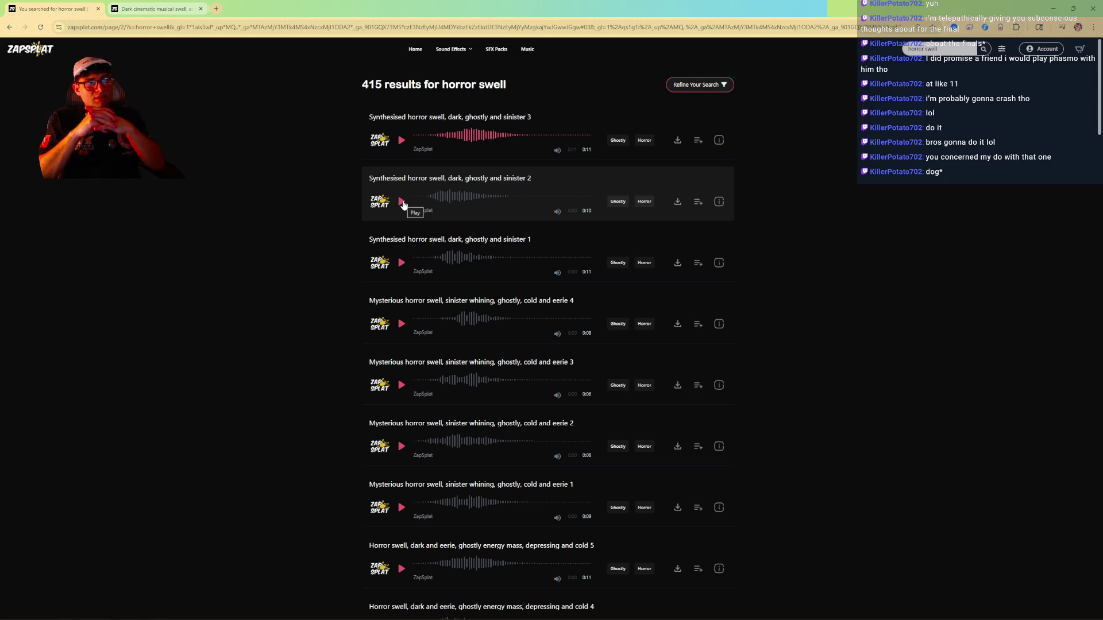
left_click(698, 84)
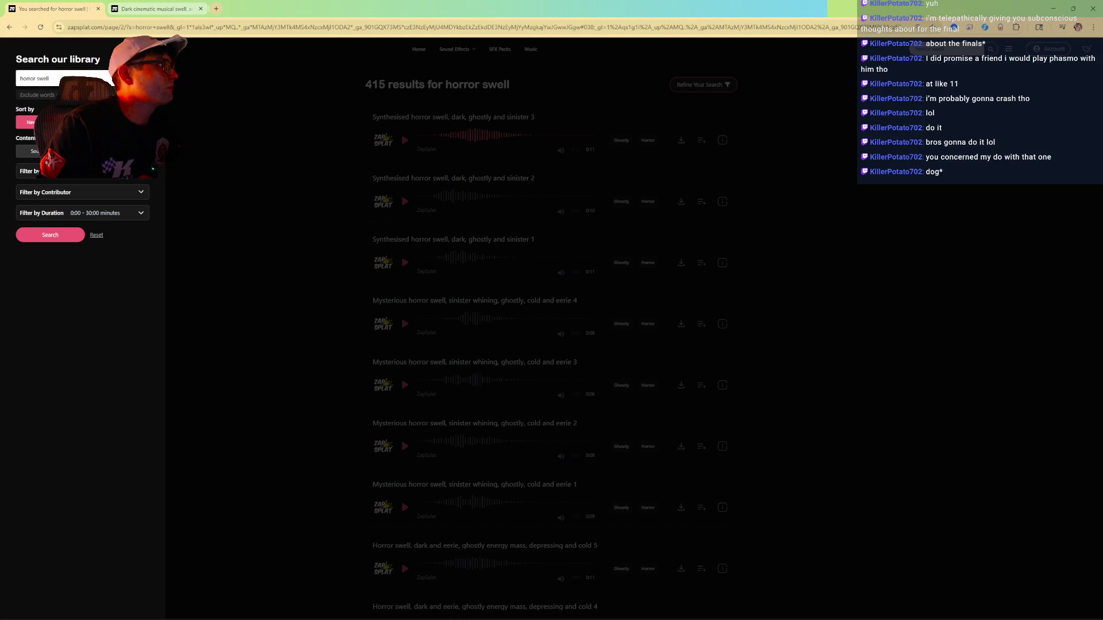
left_click(133, 214)
Set the duration filter to 0:20–30:00 and rerun the search, leaving 207 results.
left_click_drag(138, 232, 28, 233)
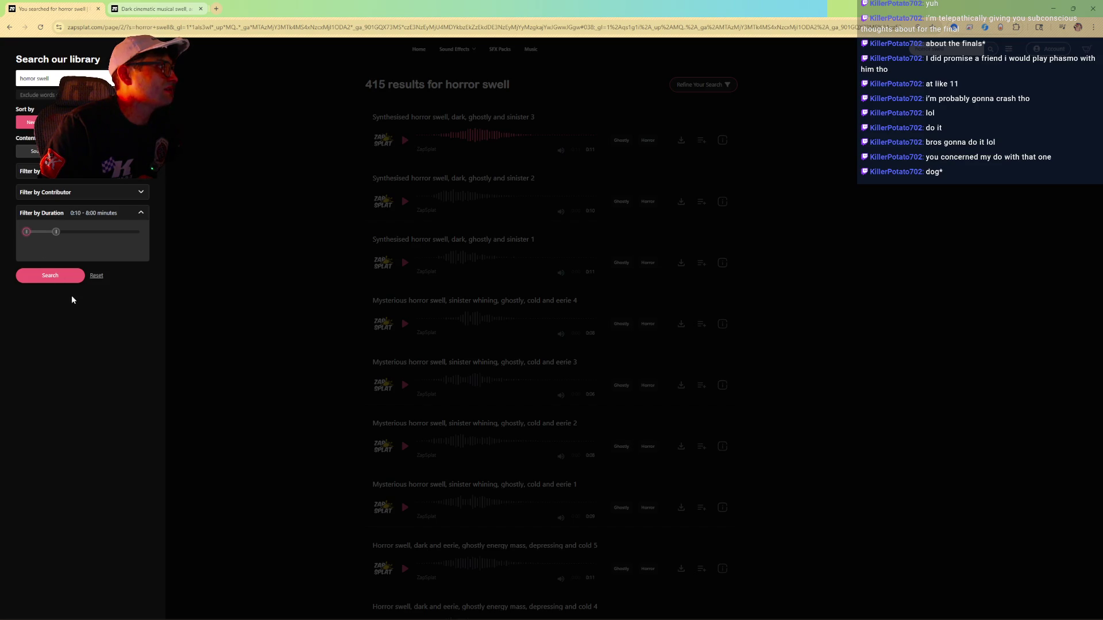
left_click_drag(25, 236, 25, 235)
left_click_drag(55, 231, 140, 232)
left_click(50, 275)
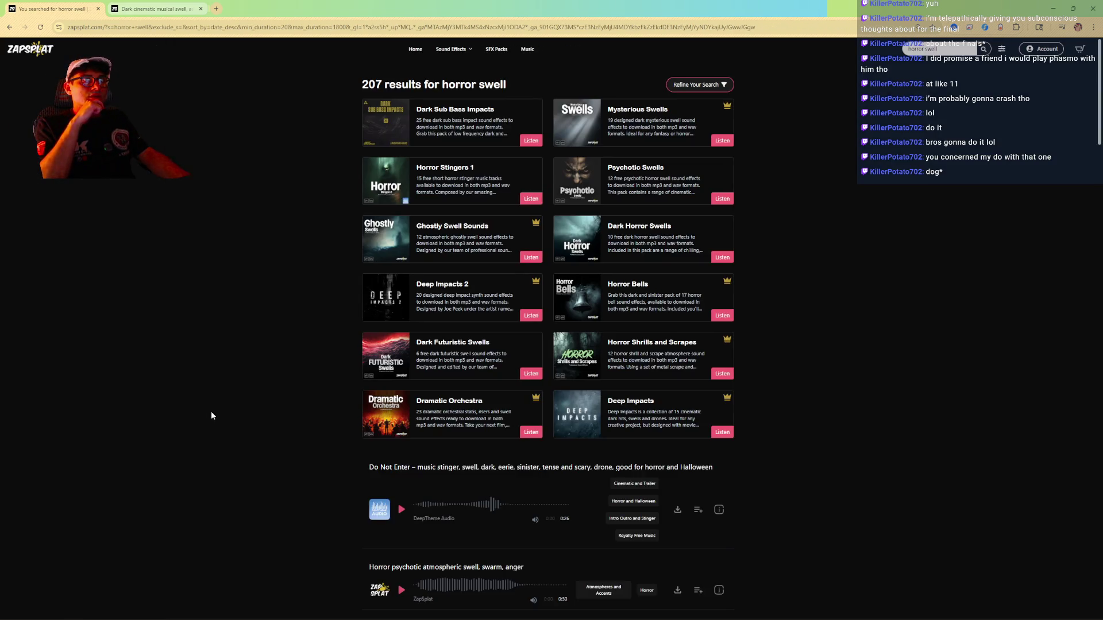
Preview the swarm anger, sinister stare, trance-like shrill, whining, evil and hiding psychopath swells.
scroll(213, 412, "down", 4)
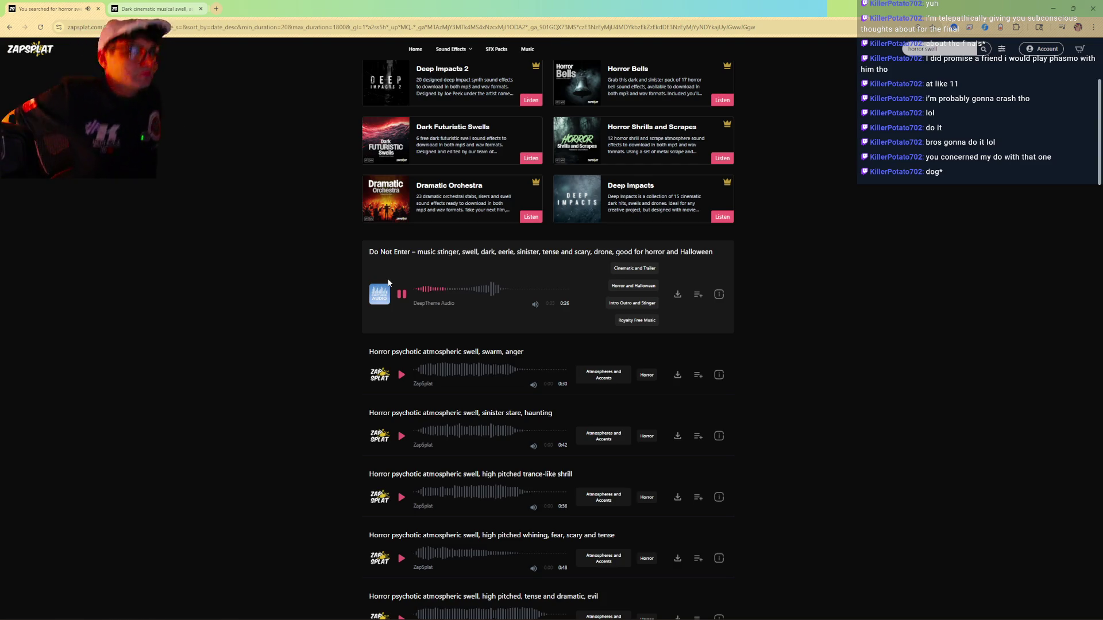
left_click(402, 375)
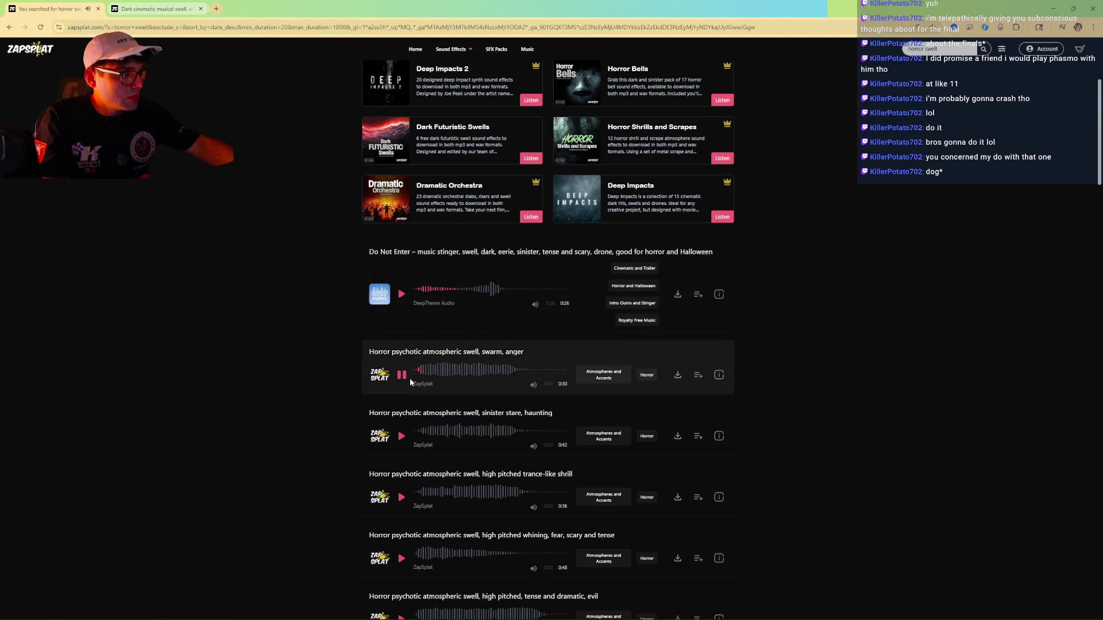
left_click(401, 436)
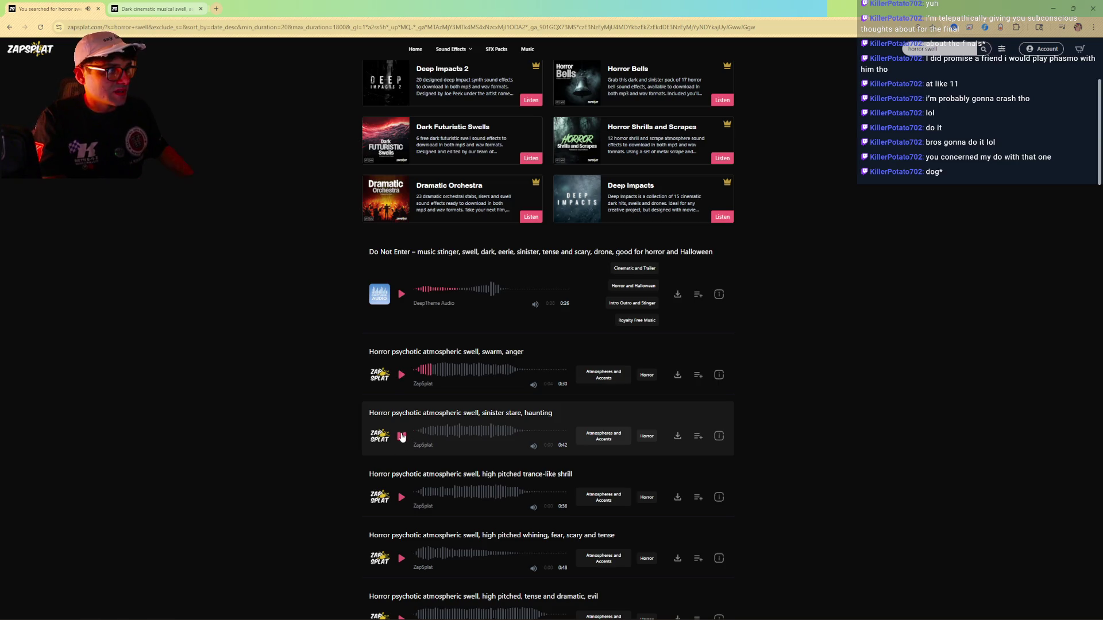
left_click(402, 497)
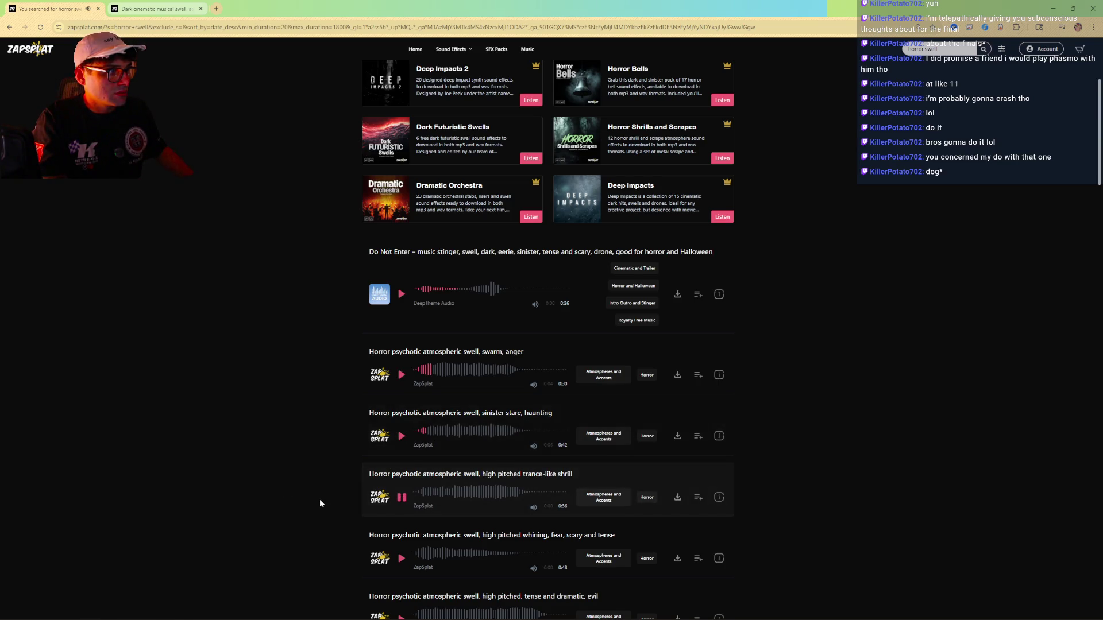
scroll(320, 498, "down", 1)
left_click(401, 515)
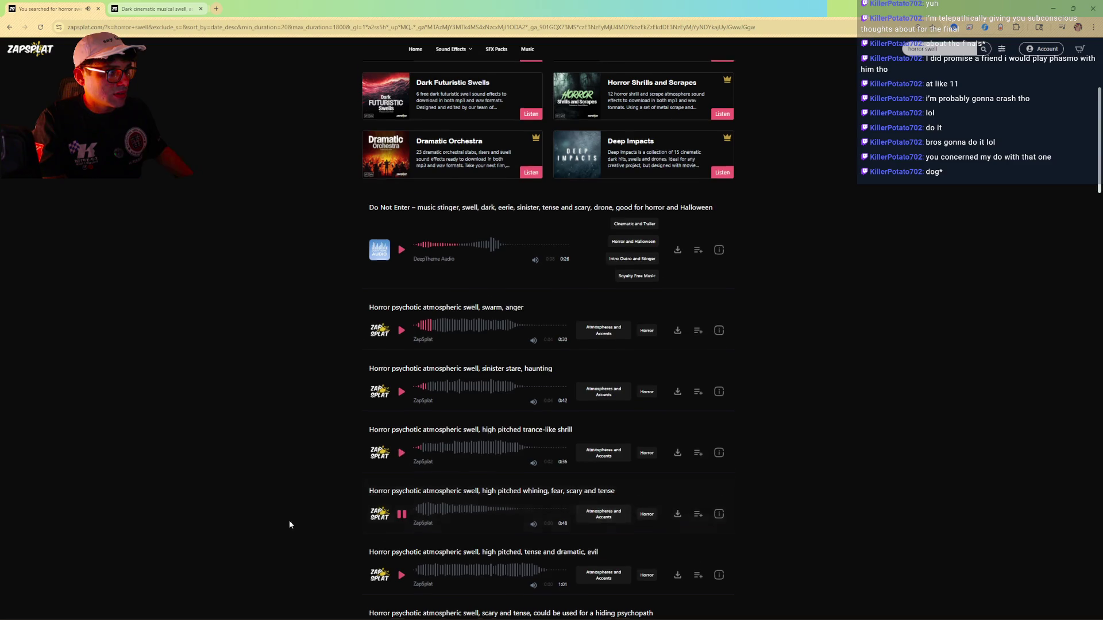
scroll(402, 515, "down", 2)
left_click(404, 491)
scroll(344, 471, "down", 3)
left_click(401, 425)
scroll(373, 488, "down", 2)
Audition the dramatic tension drone, dark droning, eerie sinister and subtle ghostly swells, then stop playback.
left_click(402, 520)
scroll(401, 517, "down", 2)
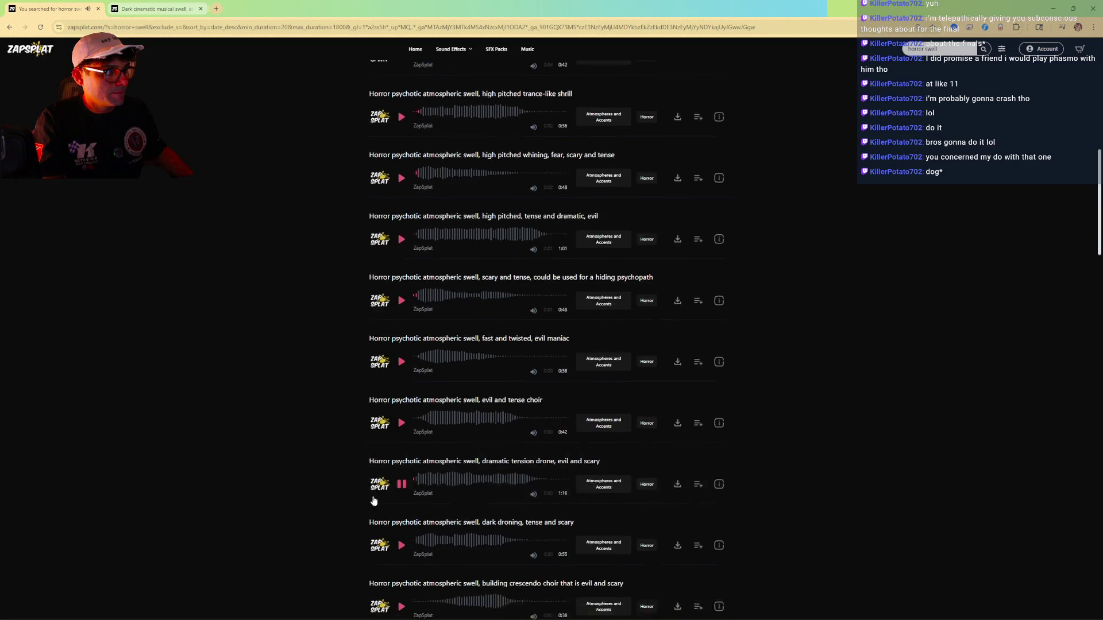
left_click(400, 496)
scroll(396, 528, "down", 2)
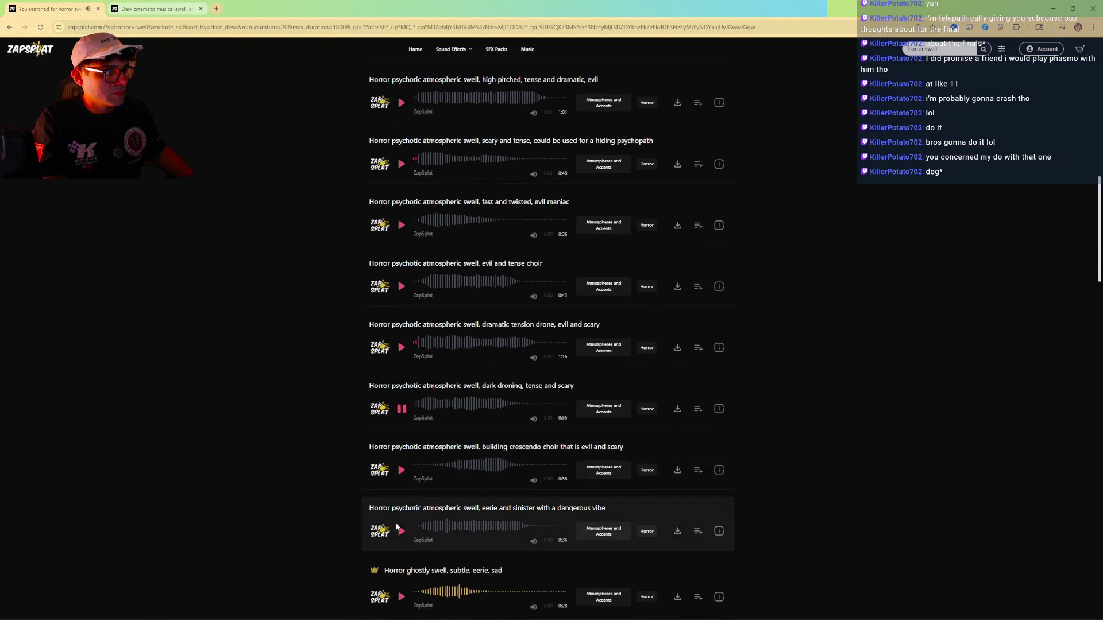
left_click(402, 532)
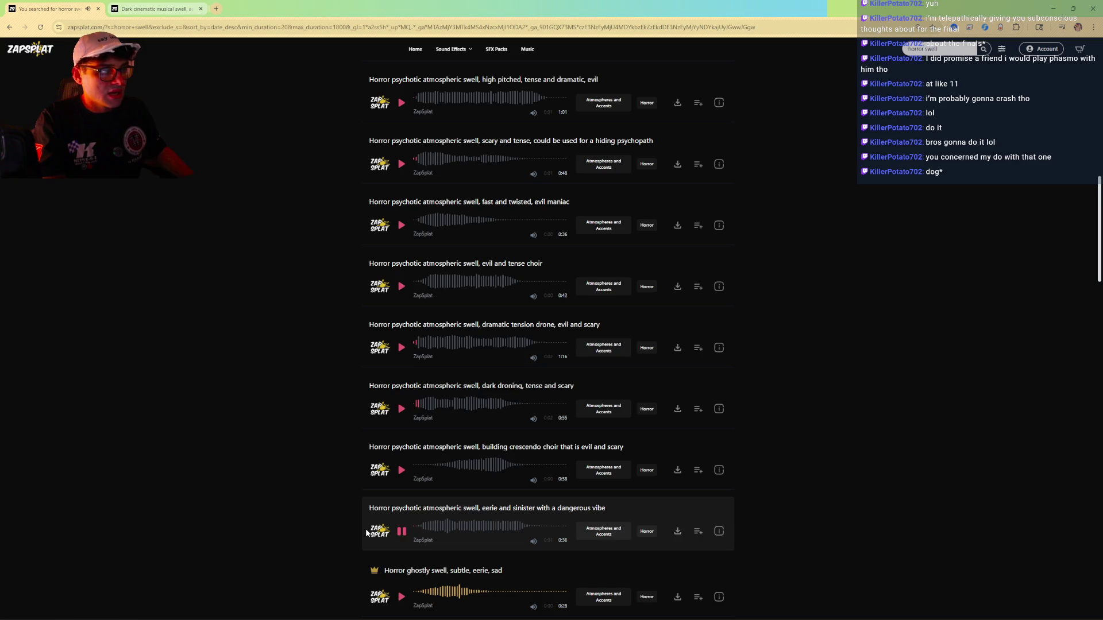
scroll(404, 471, "down", 3)
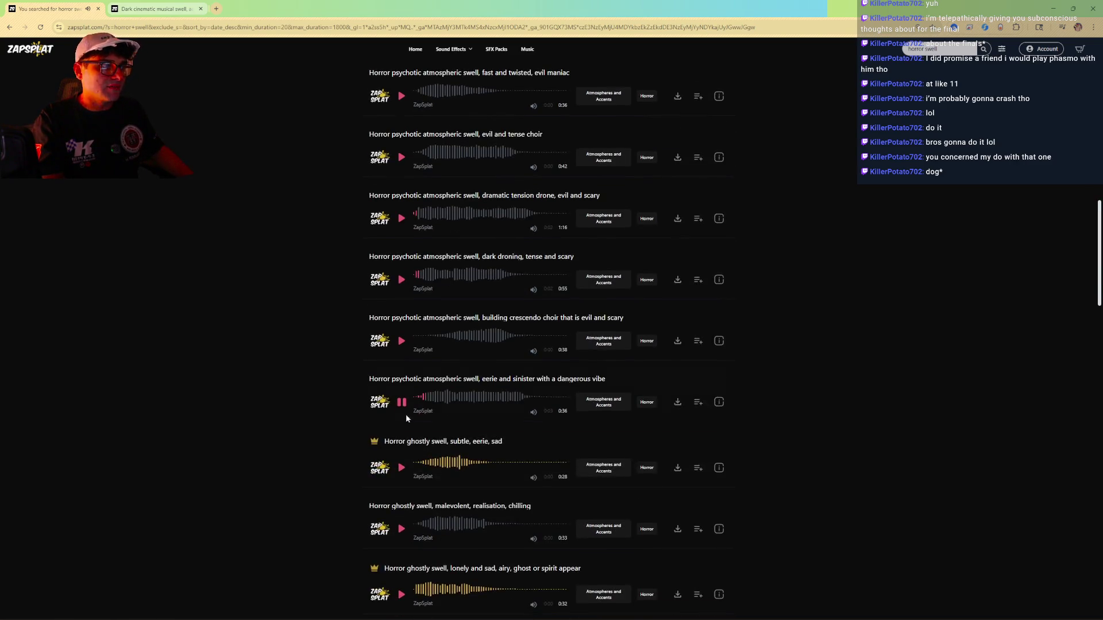
left_click(400, 409)
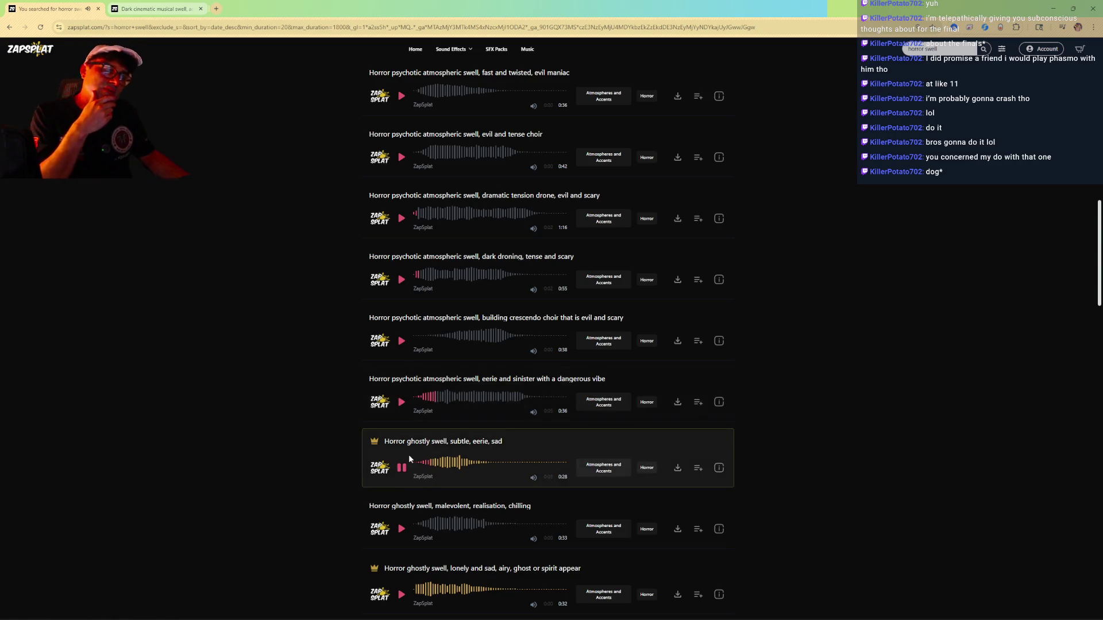
left_click(402, 468)
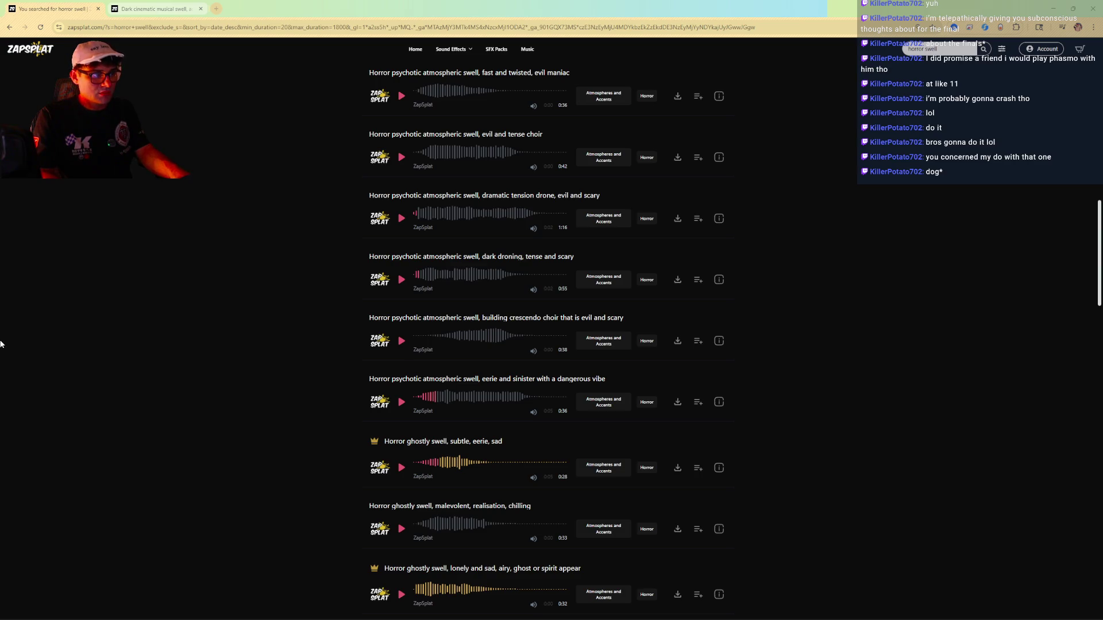
key("alt+Tab")
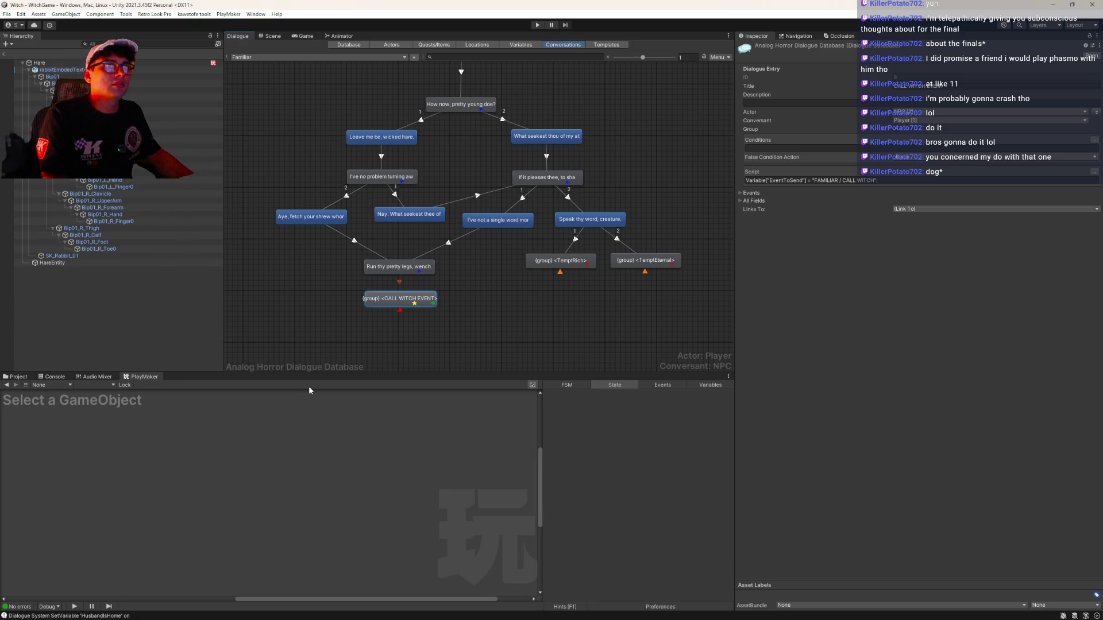
Exit the Hare prefab to the WitchGame scene and inspect GameManager and the Master Audio object.
left_click(5, 55)
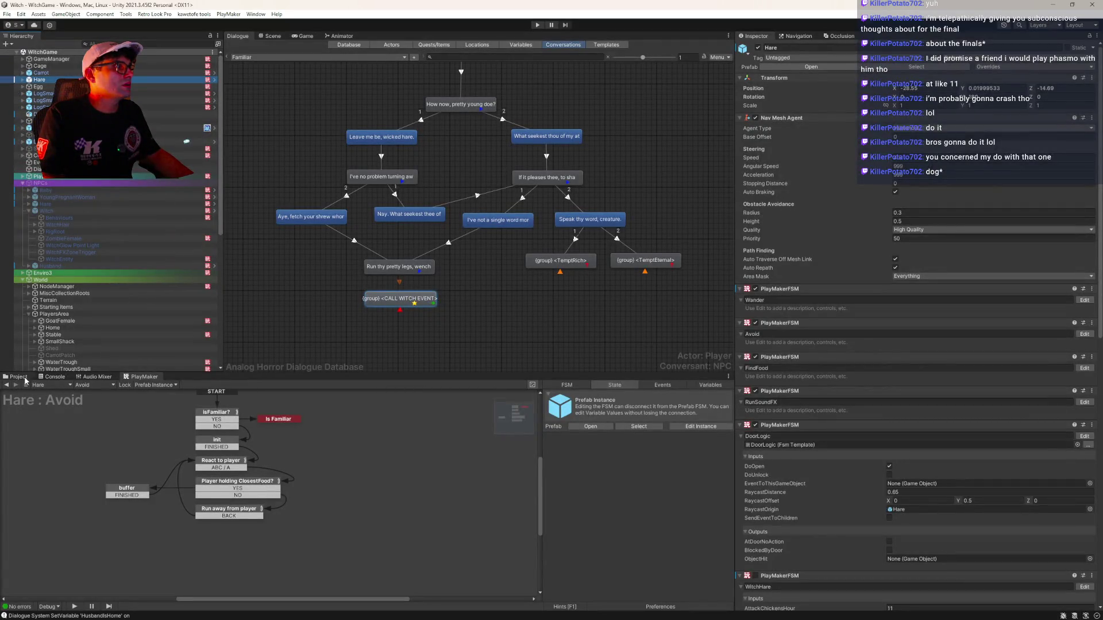
left_click(51, 59)
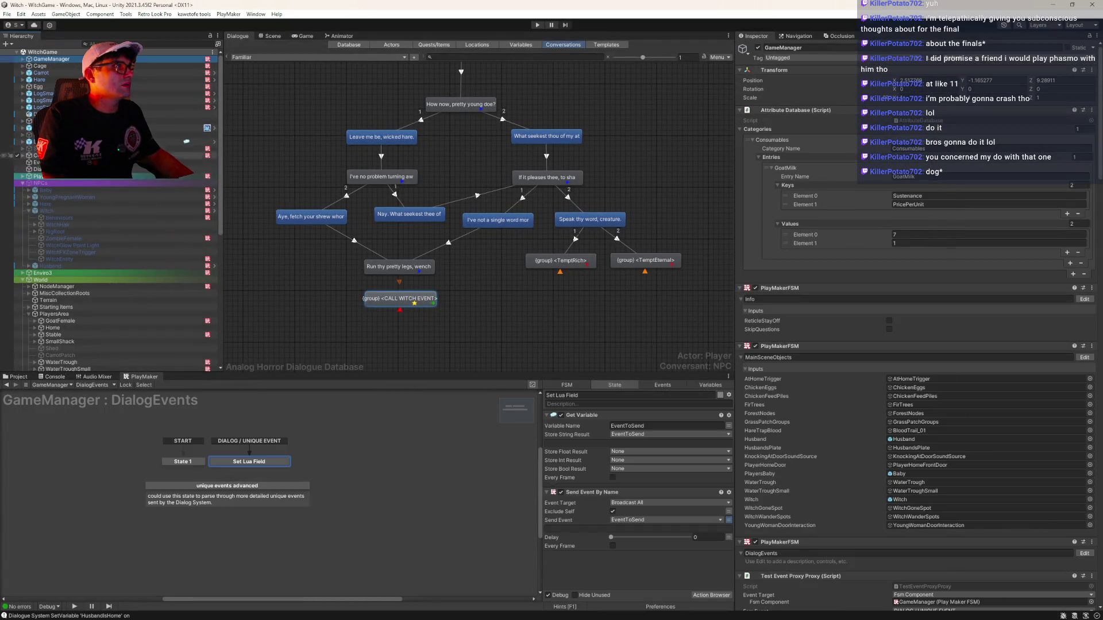
left_click(183, 128)
scroll(979, 433, "down", 3)
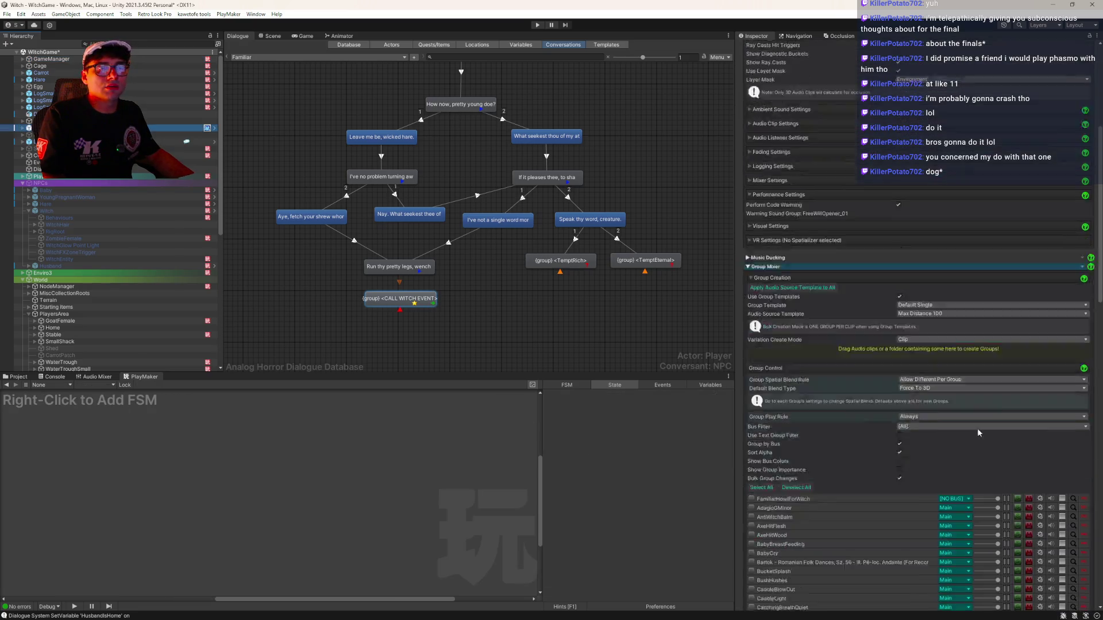
scroll(971, 425, "down", 5)
left_click(1053, 201)
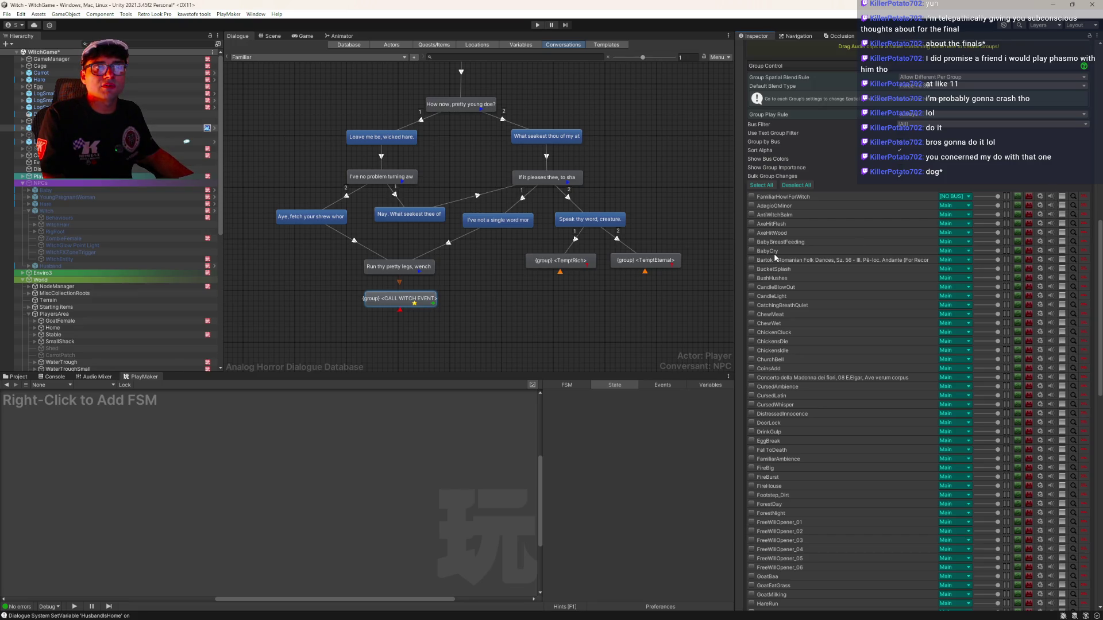
Expand the Master Audio object and scroll through its sound groups.
left_click(23, 128)
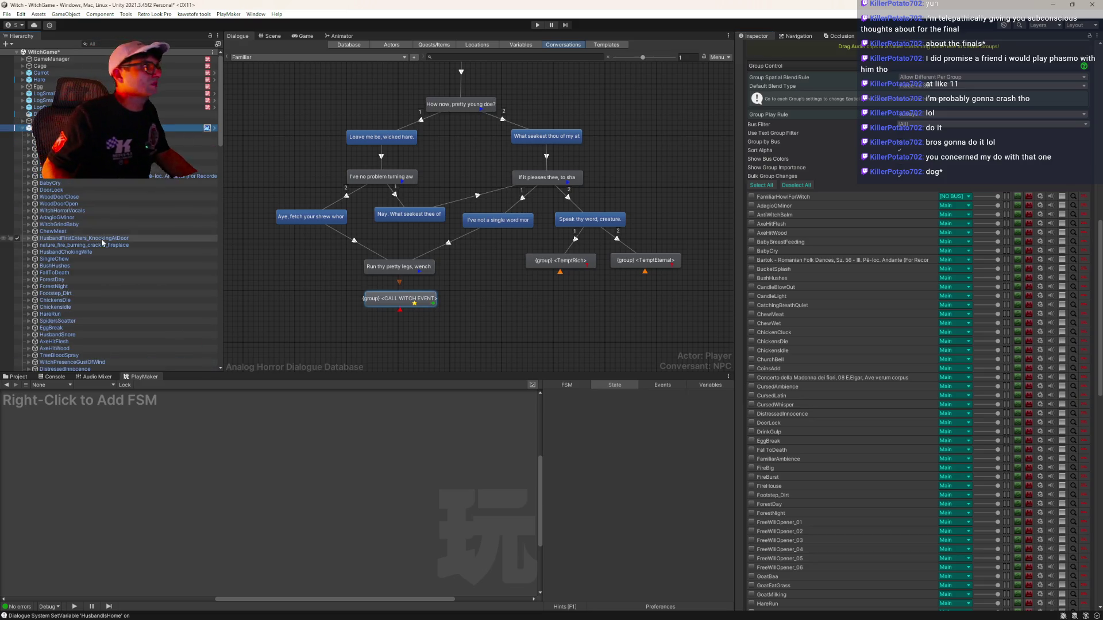
scroll(99, 224, "down", 5)
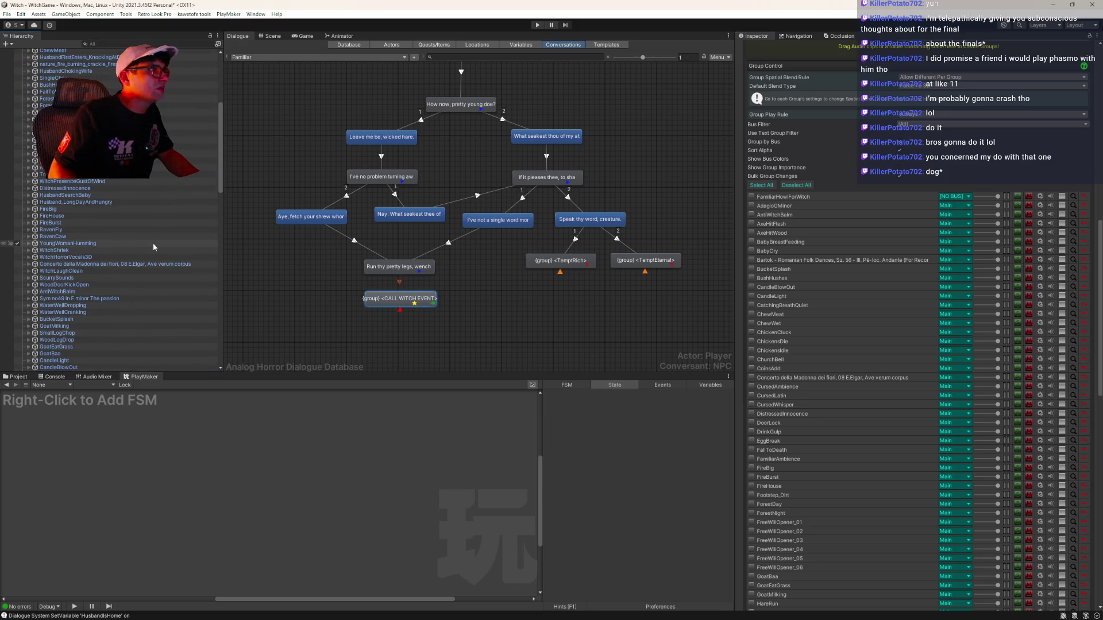
scroll(153, 242, "down", 7)
scroll(136, 230, "up", 3)
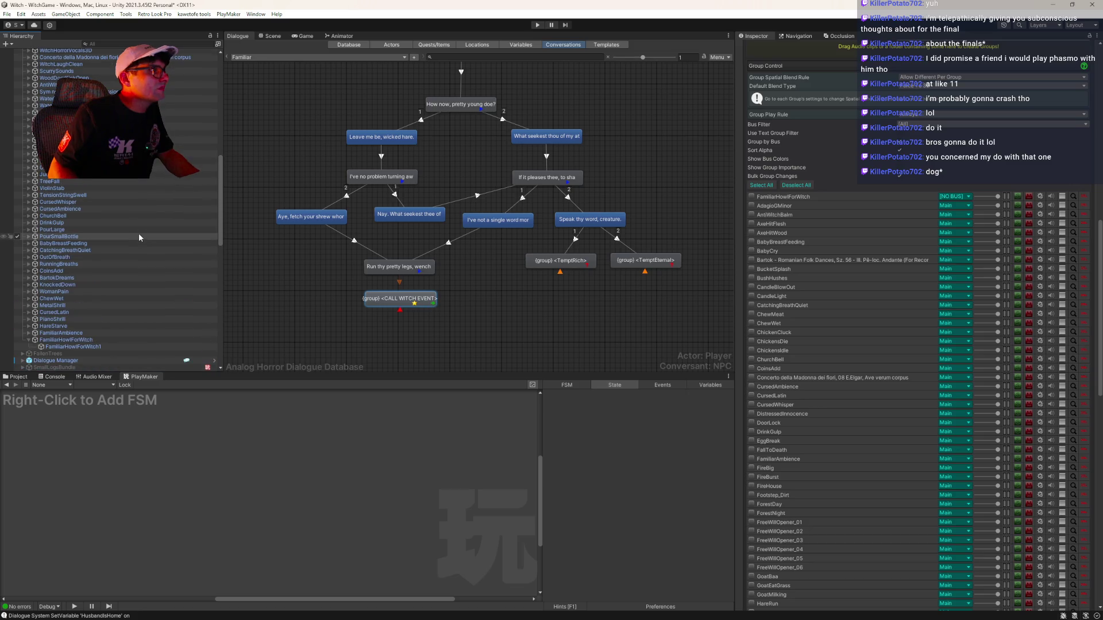
scroll(140, 240, "up", 2)
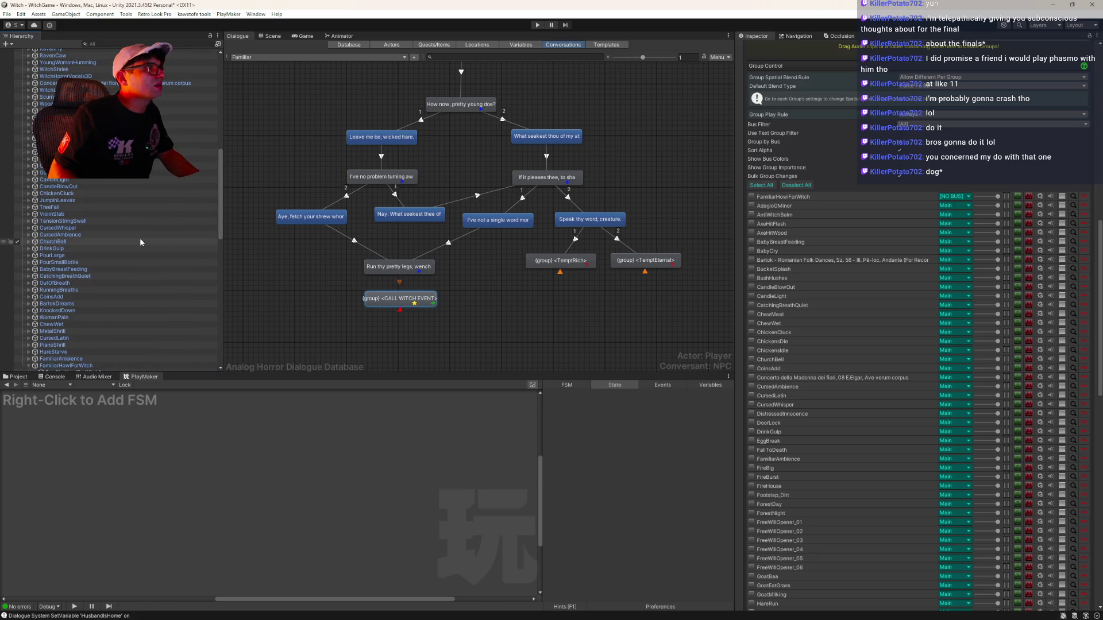
scroll(140, 240, "up", 2)
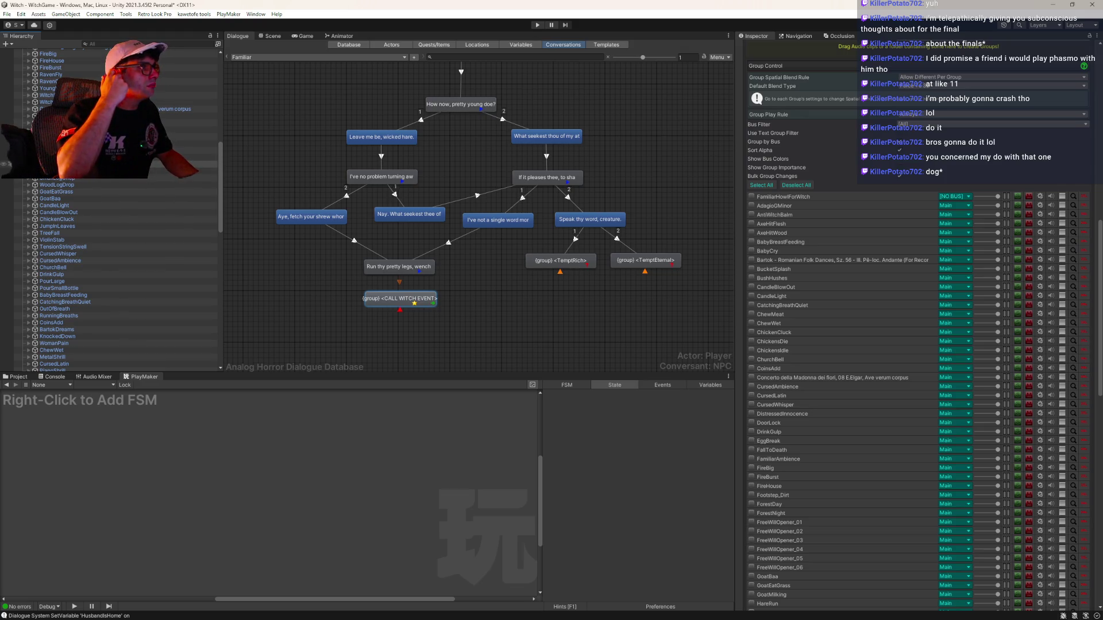
Ping TensionStringSwell's first variation clip in Stings/TensionStringSwells and preview the fast twisted evil maniac swell.
left_click(105, 246)
key("Right")
key("Down")
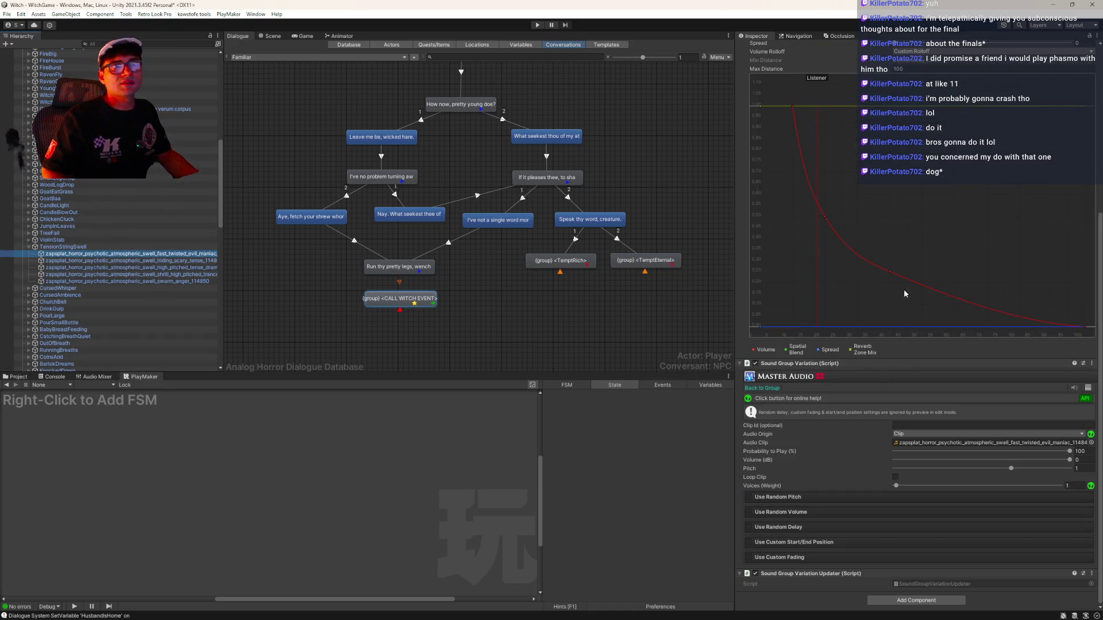
scroll(903, 294, "down", 3)
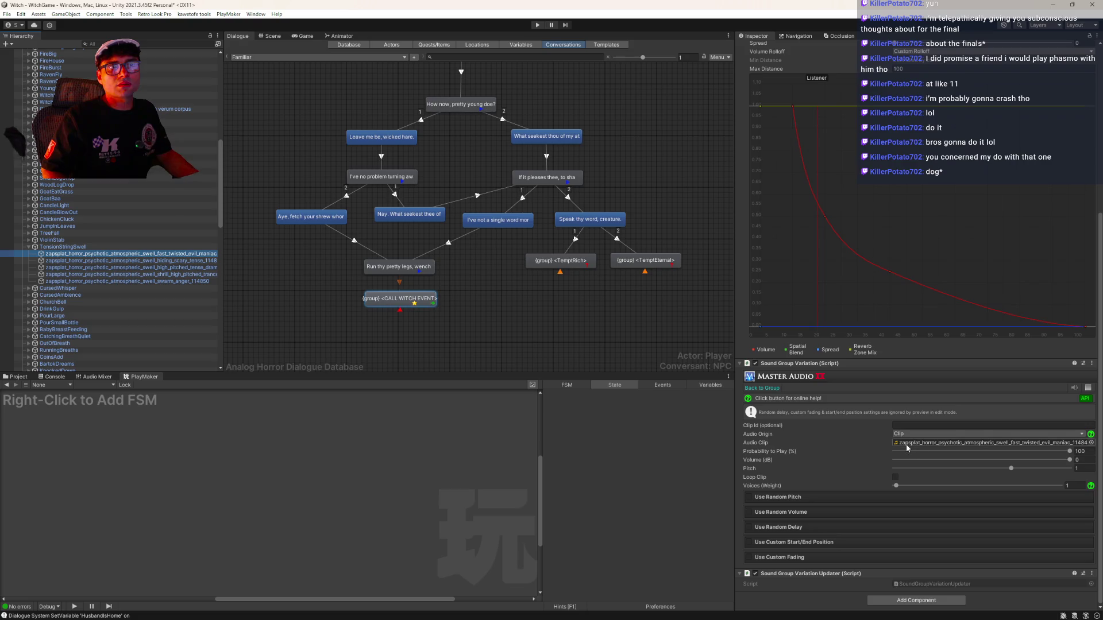
left_click(1074, 392)
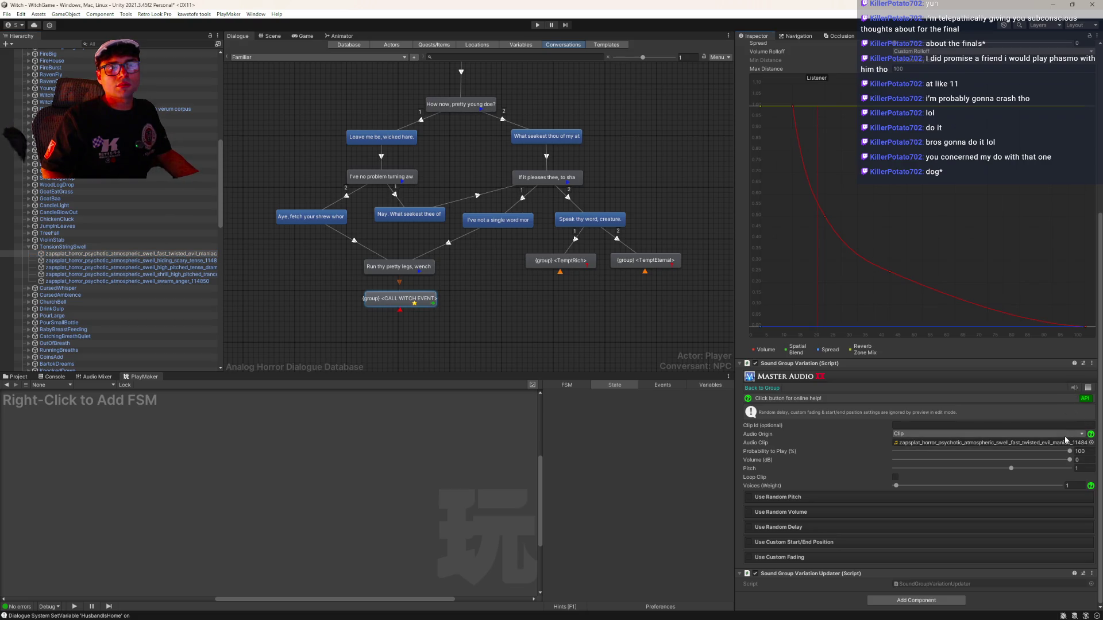
scroll(910, 425, "up", 8)
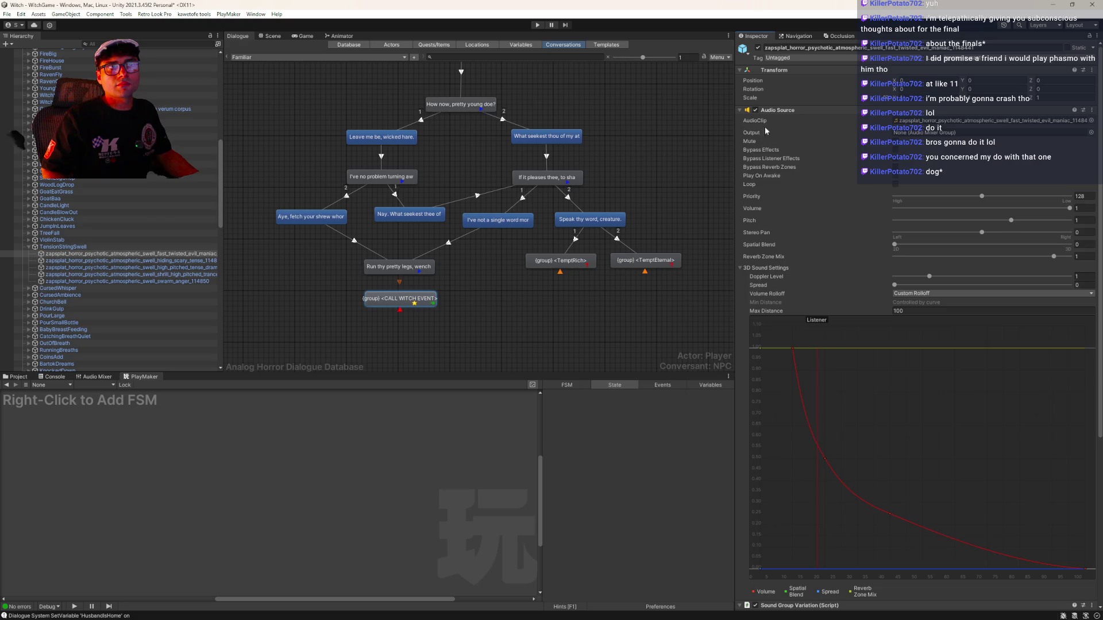
left_click(923, 123)
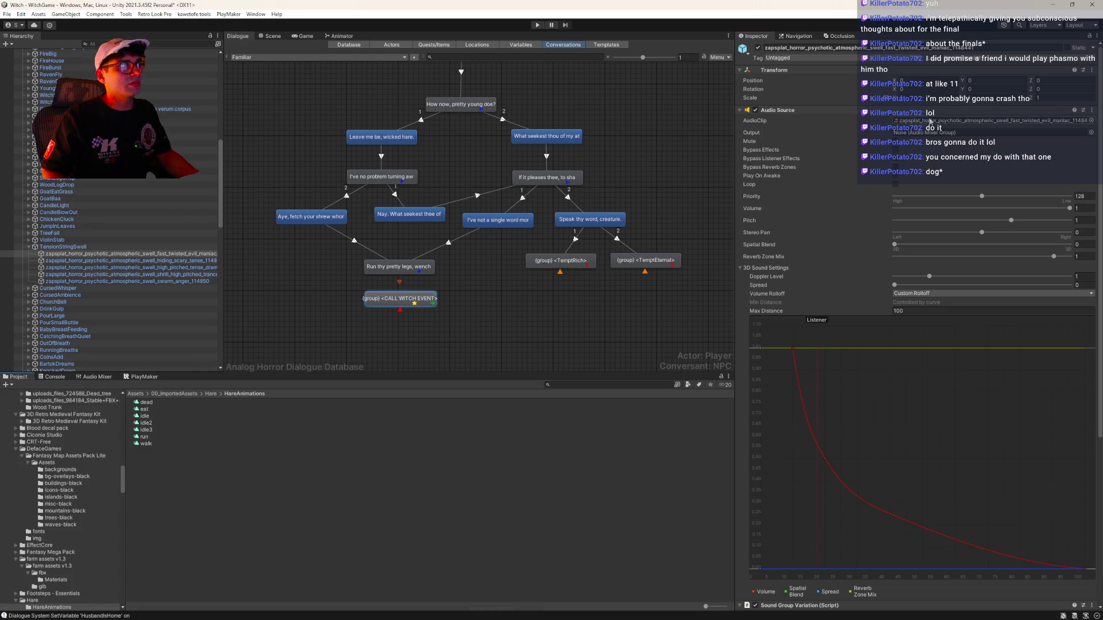
left_click(930, 123)
left_click(140, 403)
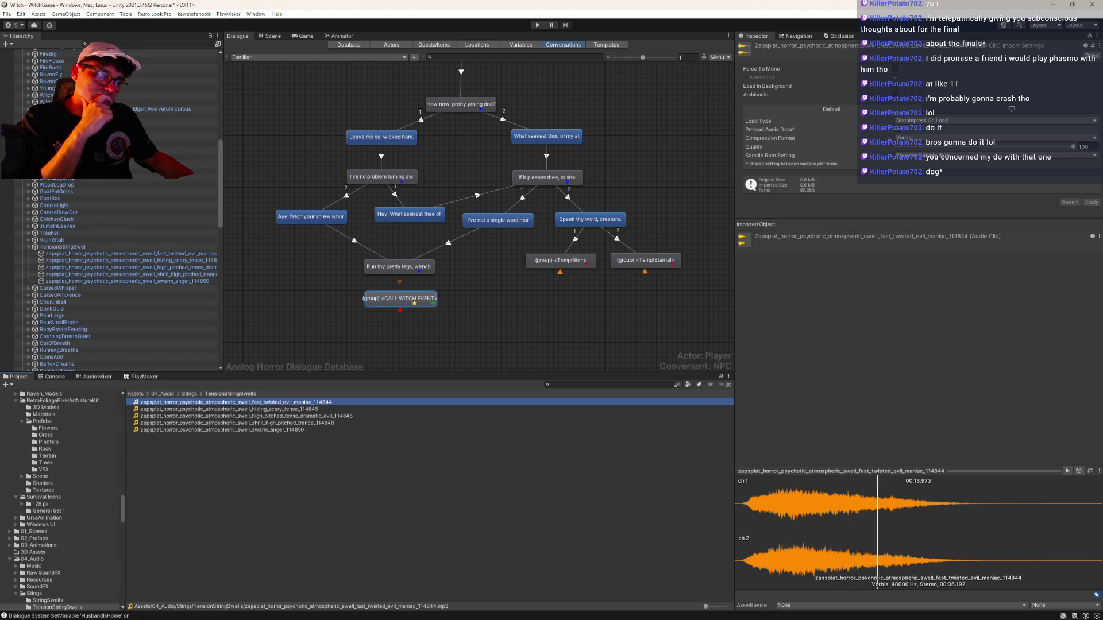
Preview the hiding scary tense and high pitched tense dramatic swell clips, then collapse TensionStringSwell.
left_click(290, 410)
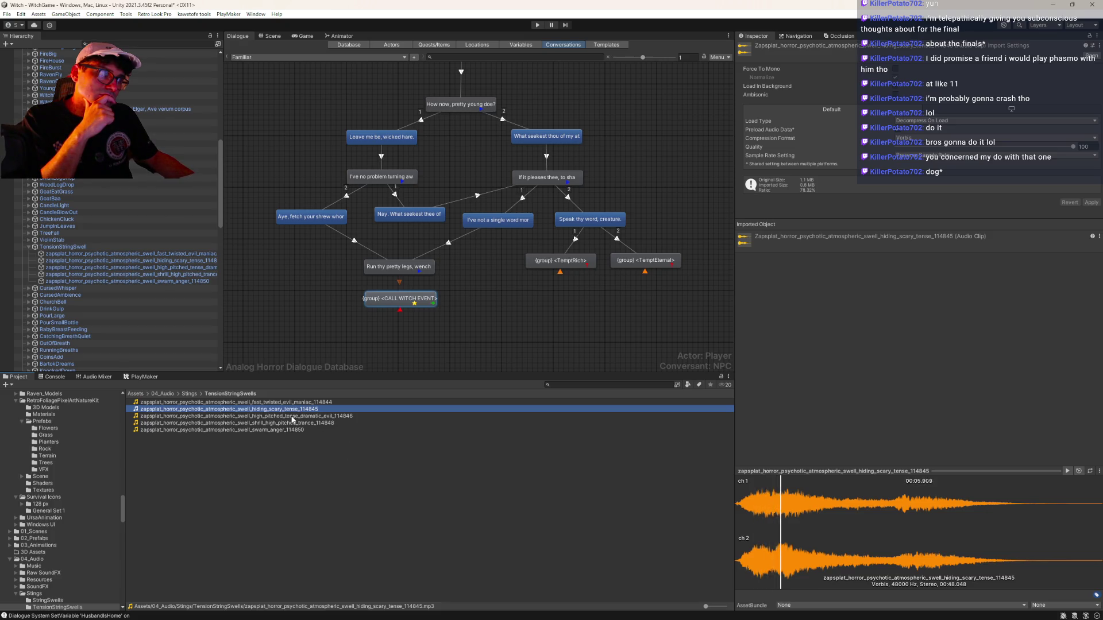
left_click(292, 417)
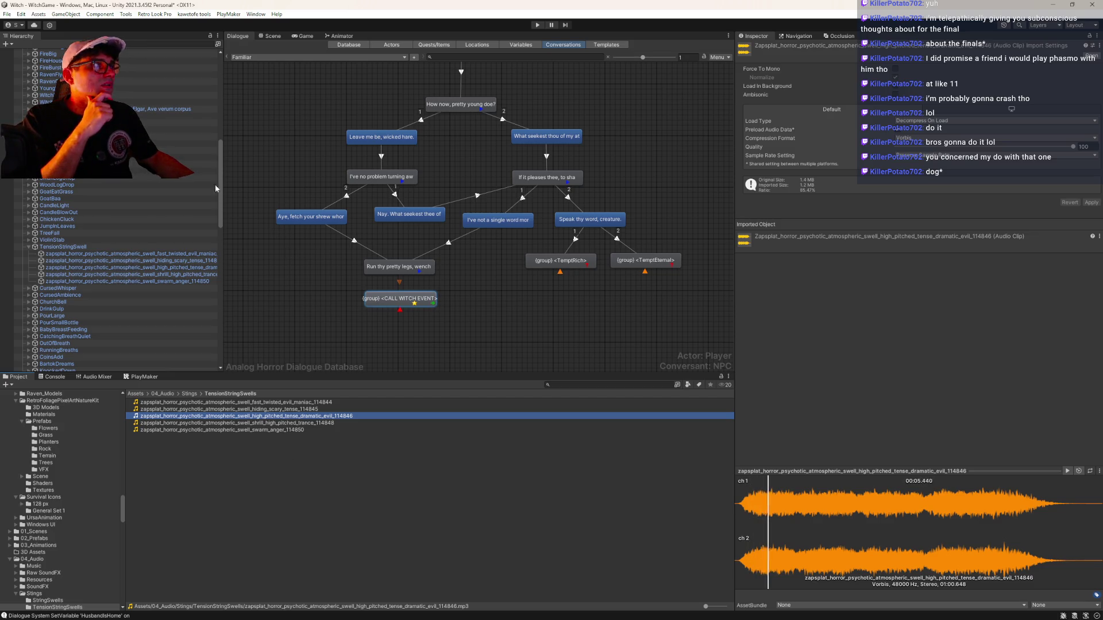
left_click(29, 247)
left_click(304, 483)
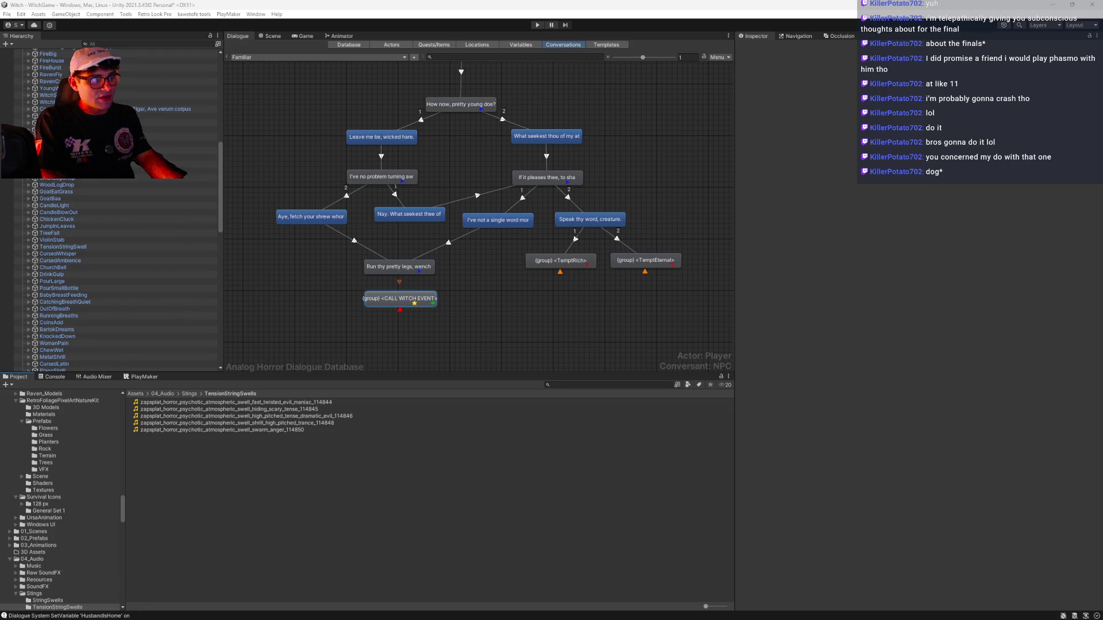
key("alt+Tab")
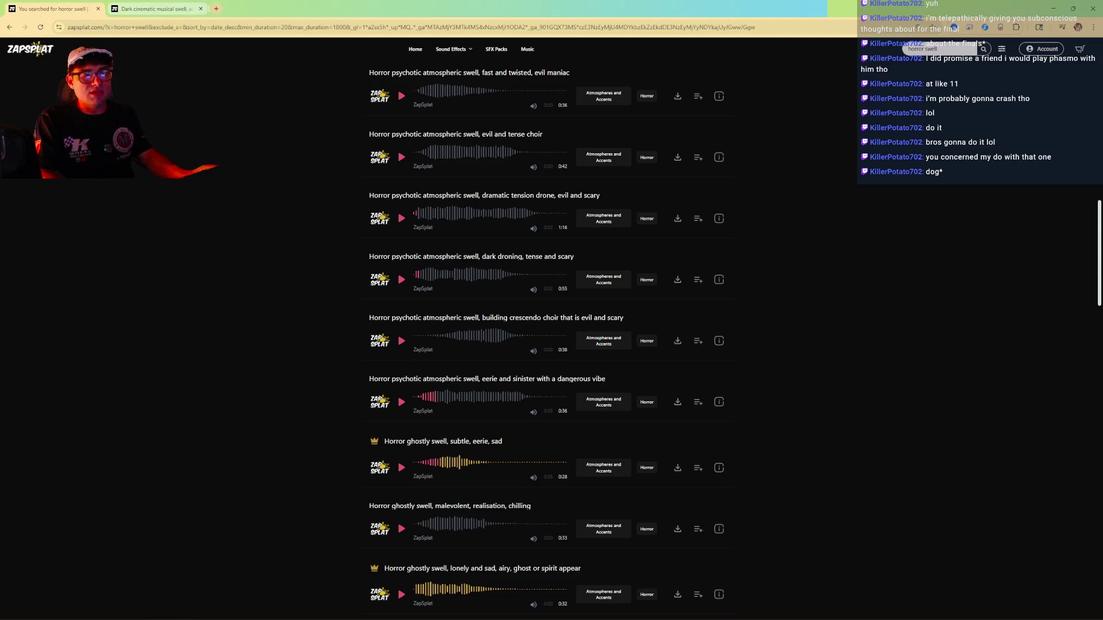
Change the Zapsplat query to 'horror tension', listing 112 results.
key("BackSpace")
key("BackSpace")
key("BackSpace")
type("tension")
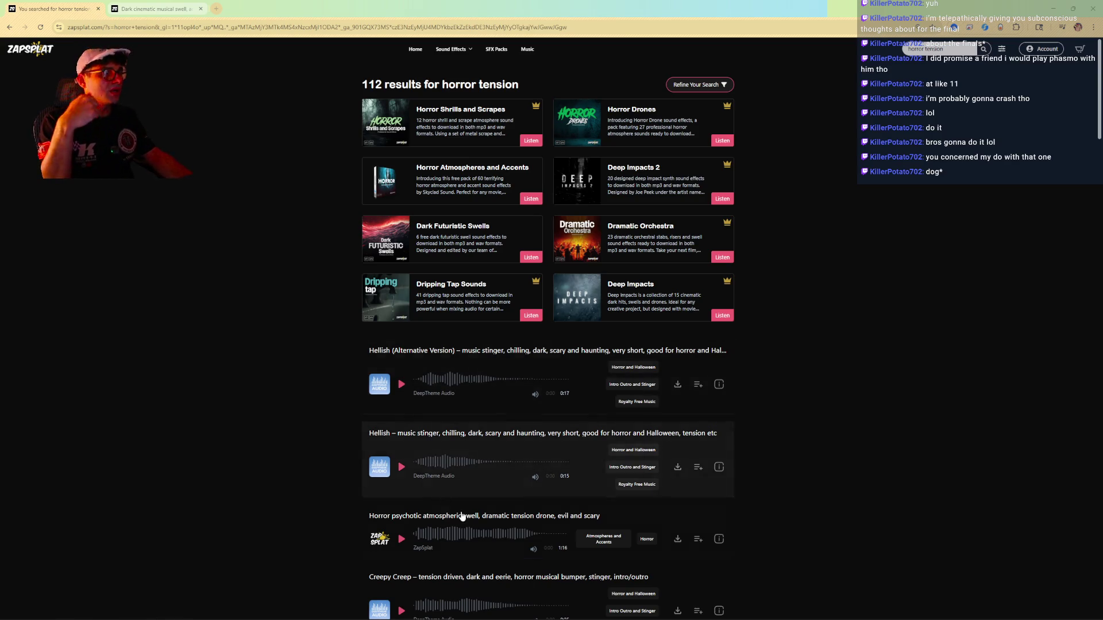
Preview both Hellish stingers, the tension drone swell and Creepy Creep, opening Creepy Creep in a new tab.
left_click(401, 384)
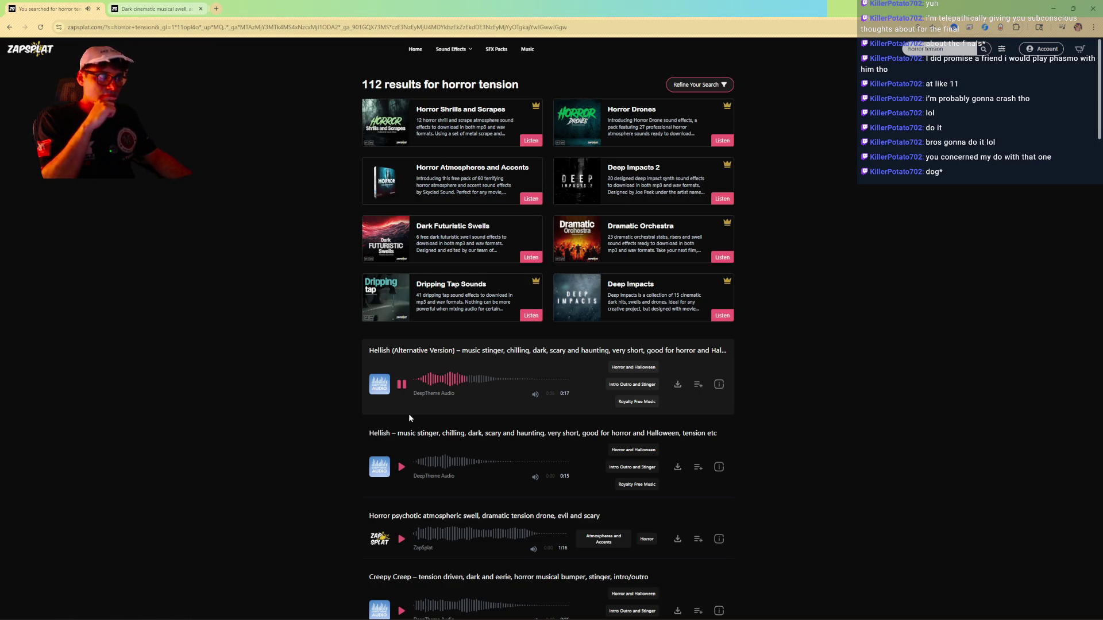
left_click(400, 467)
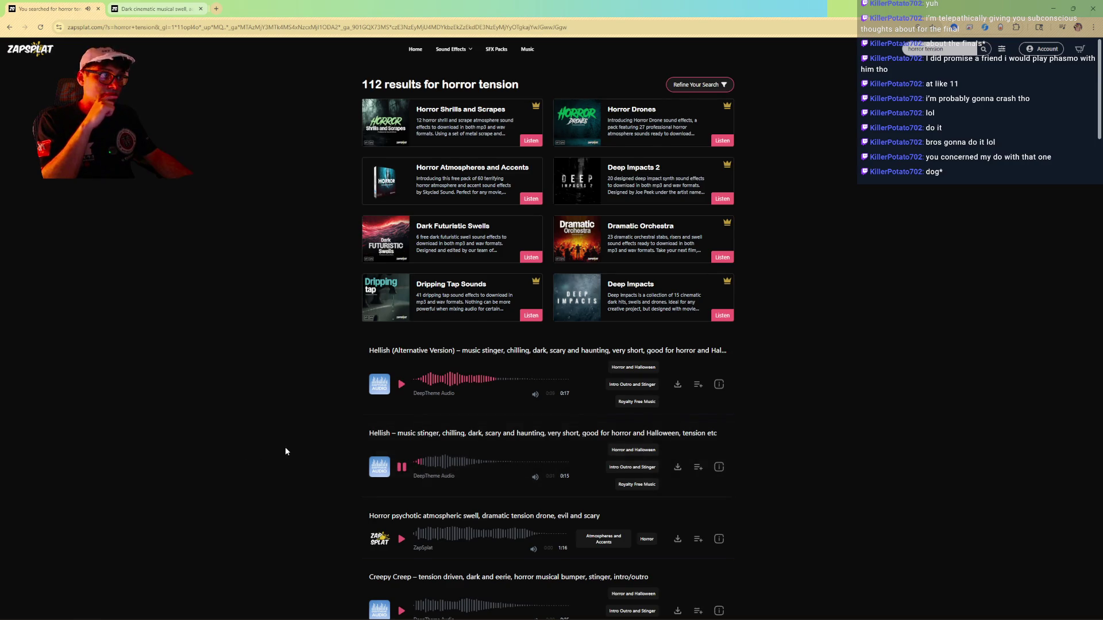
scroll(400, 436, "down", 2)
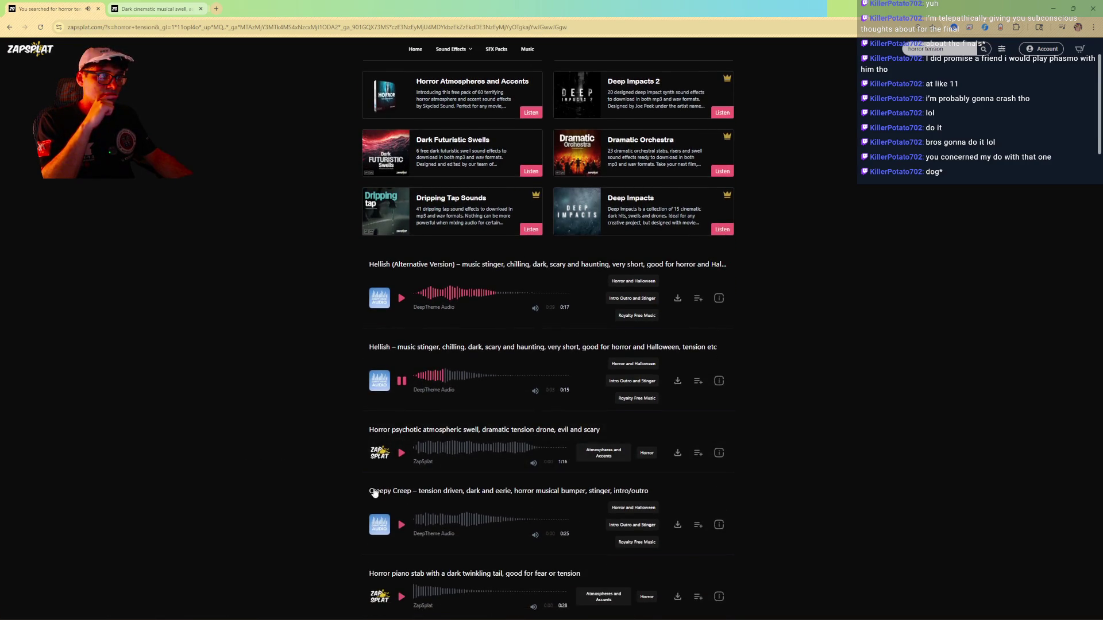
left_click(401, 455)
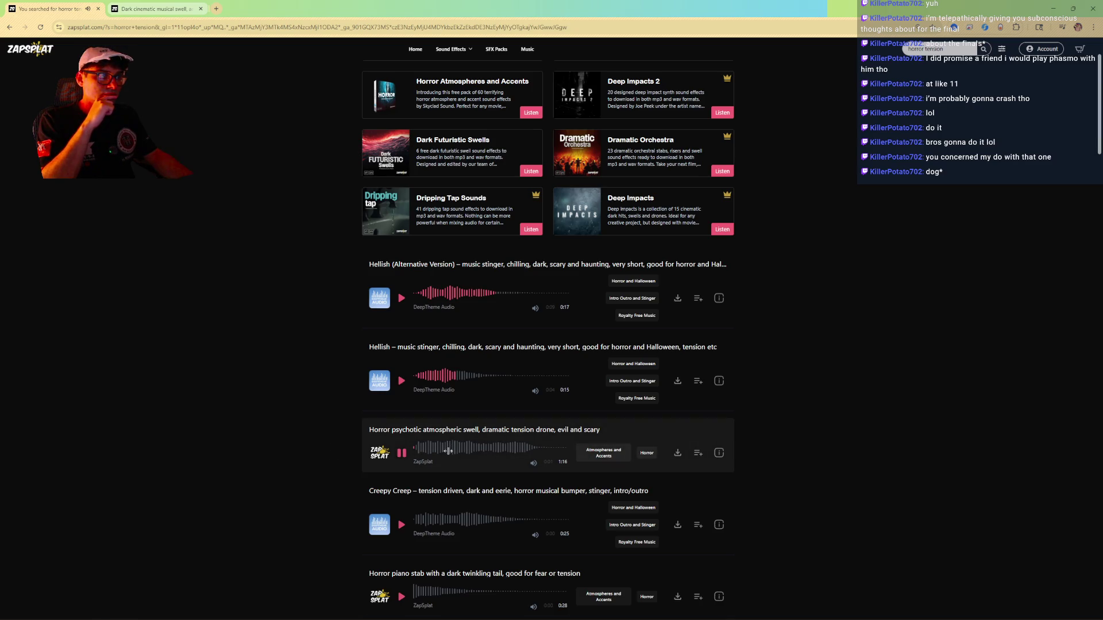
scroll(346, 482, "down", 1)
scroll(347, 486, "down", 1)
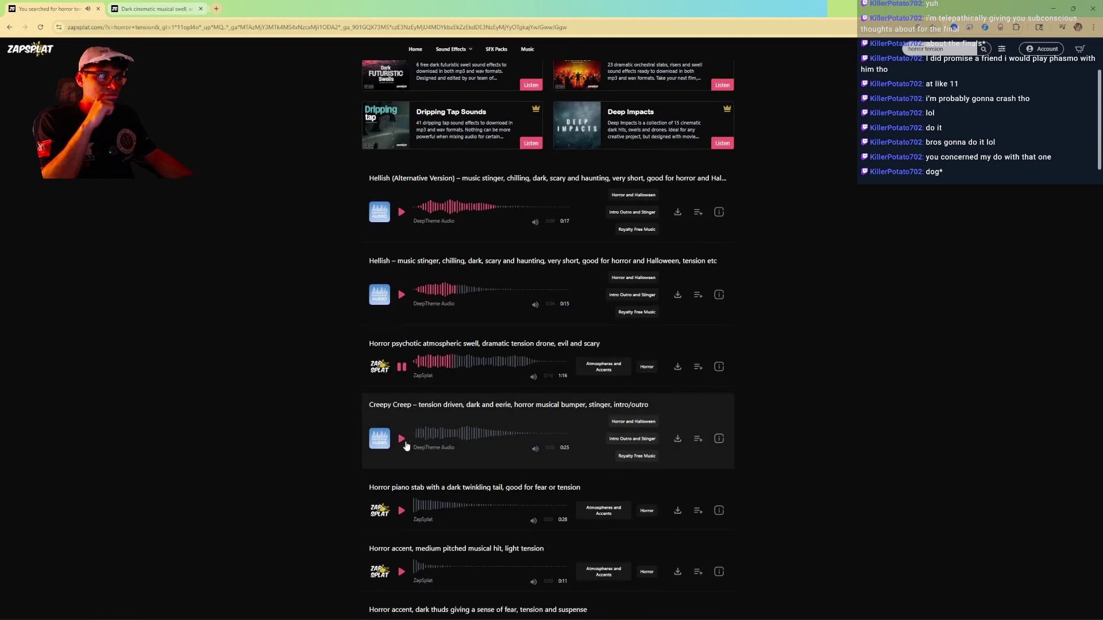
left_click(402, 439)
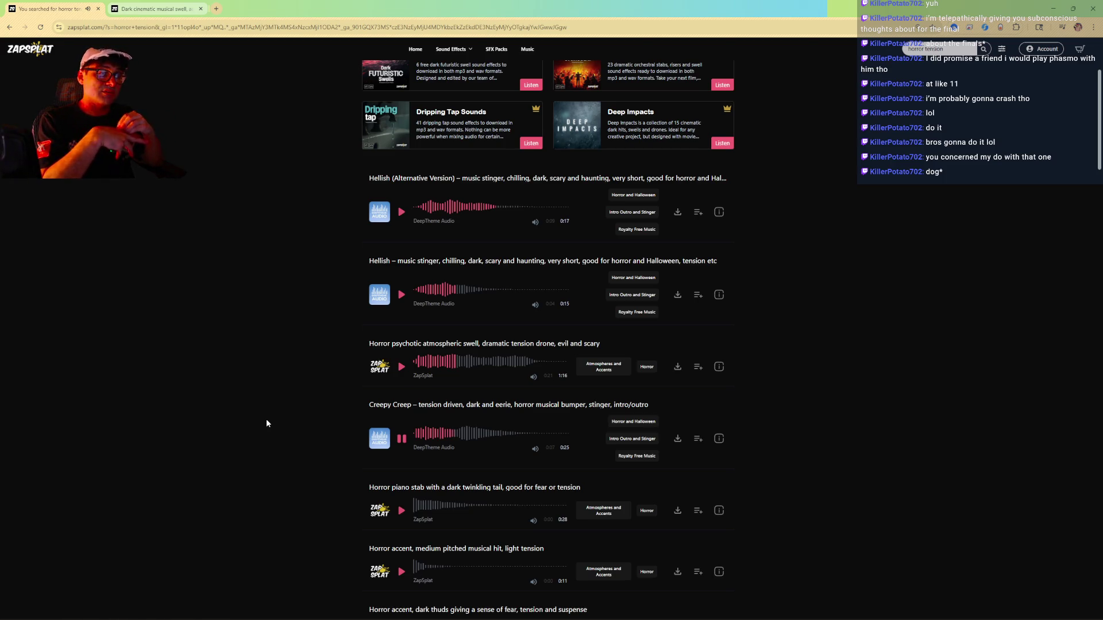
middle_click(468, 403)
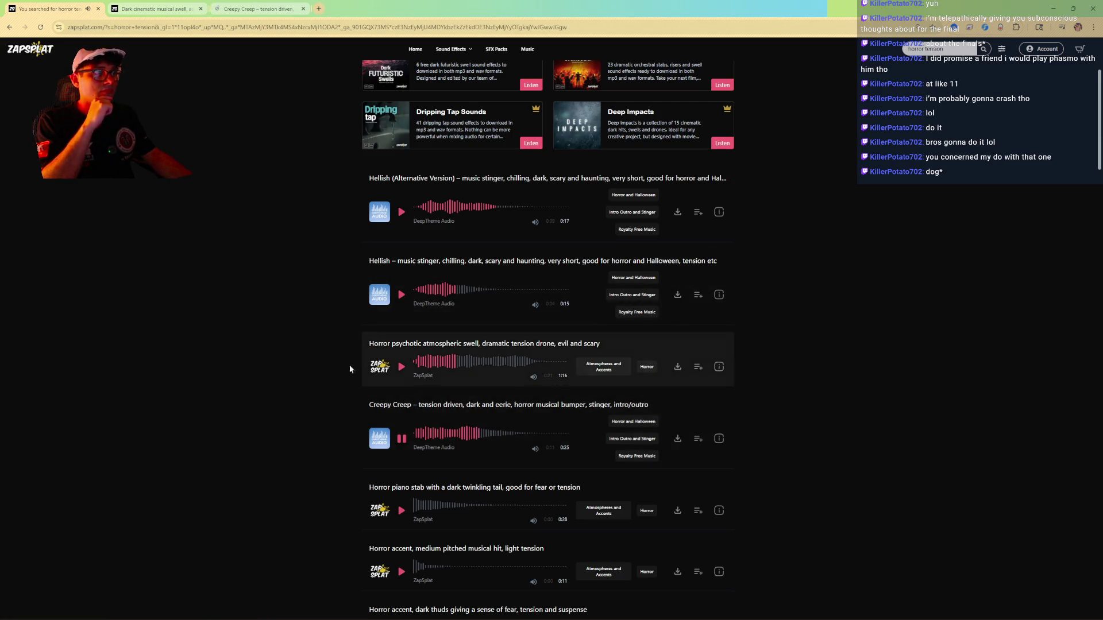
scroll(314, 419, "down", 2)
Audition the horror piano stab, medium and dark thud accents, slow swell and discordant horror hit.
left_click(402, 426)
scroll(316, 470, "down", 2)
left_click(401, 399)
left_click(402, 461)
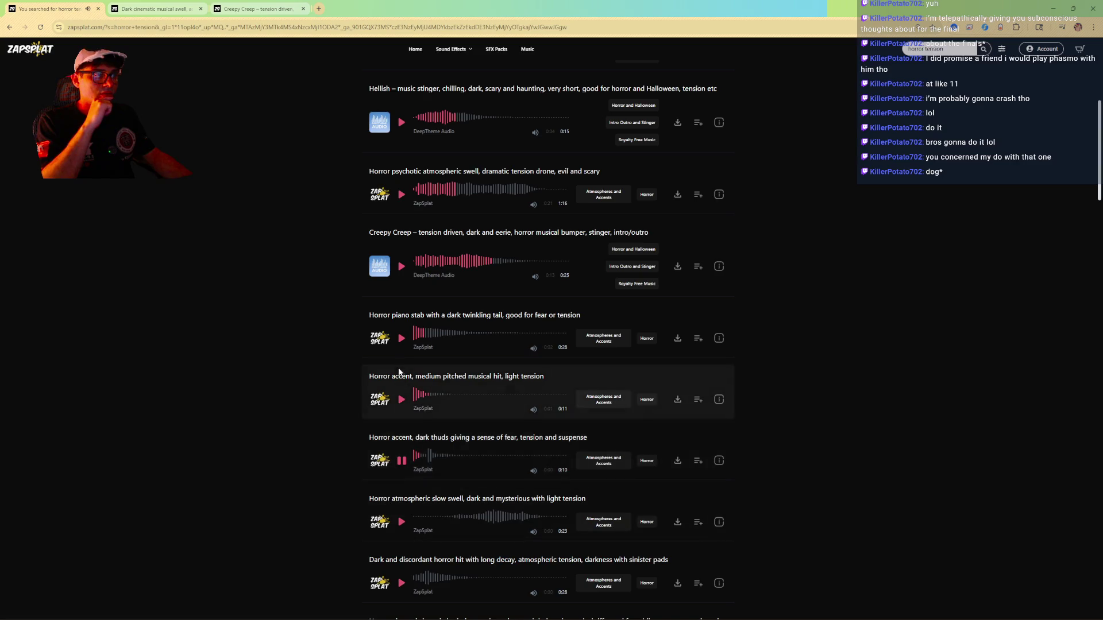
left_click(402, 338)
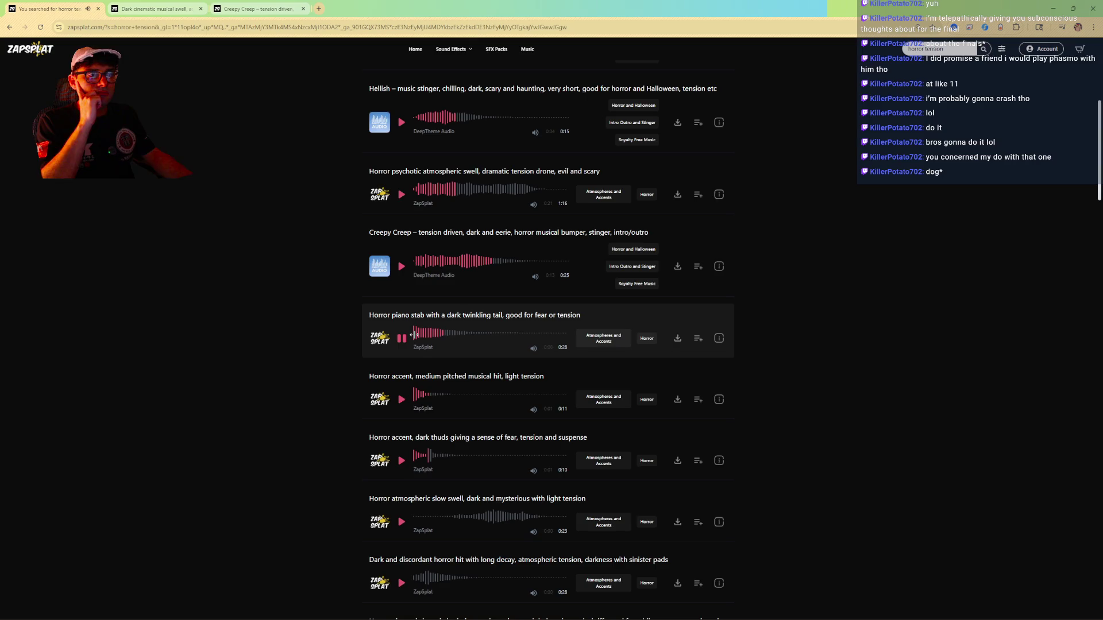
left_click(401, 522)
scroll(329, 505, "down", 2)
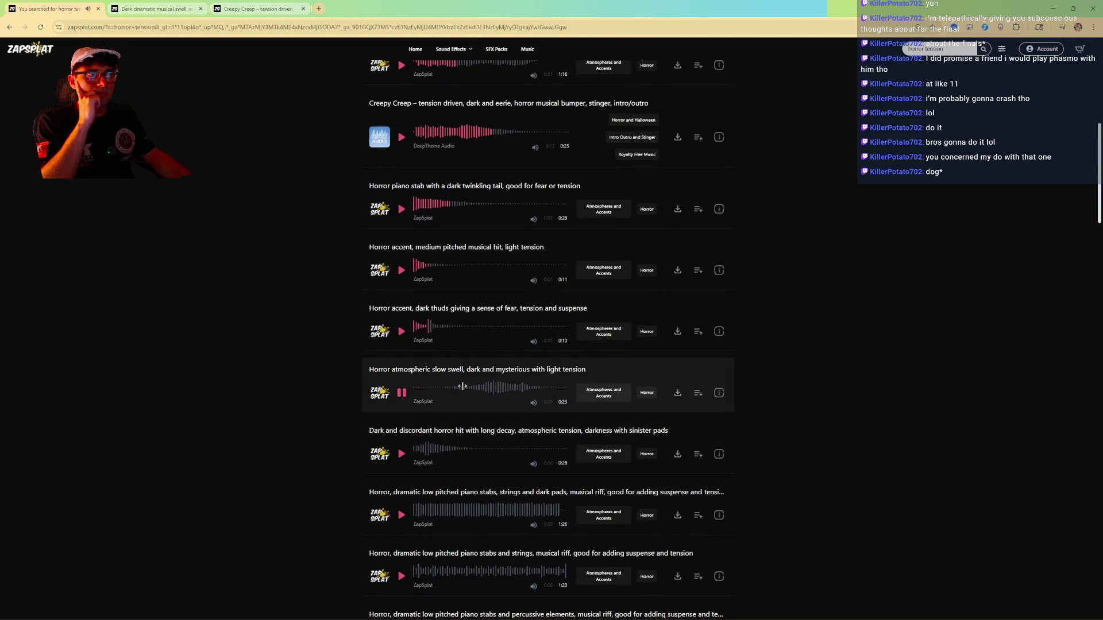
left_click(402, 453)
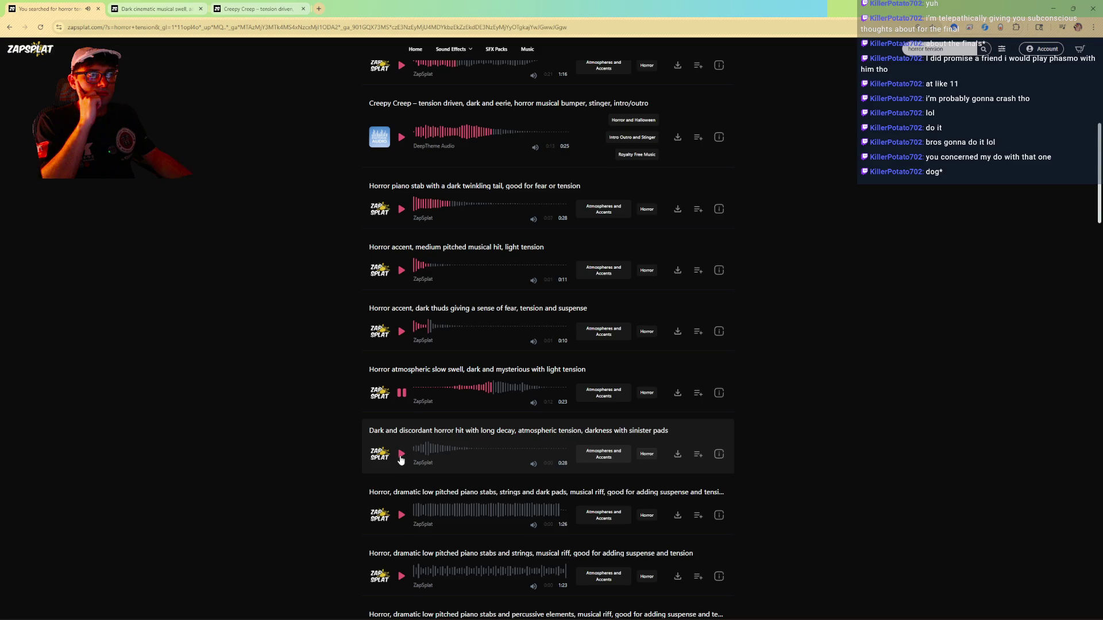
scroll(348, 464, "down", 1)
scroll(348, 464, "down", 1)
Preview the piano stabs riffs (dark pads, strings, percussive elements) and open the percussive-elements riff in a new tab.
left_click(399, 429)
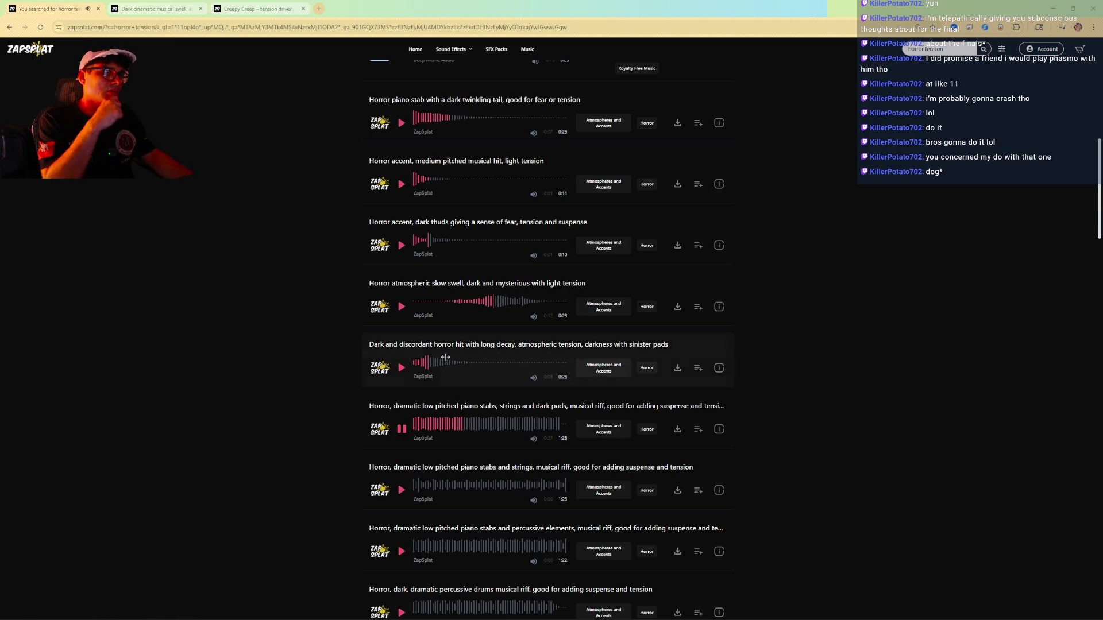
left_click(401, 430)
left_click(400, 489)
scroll(311, 452, "down", 2)
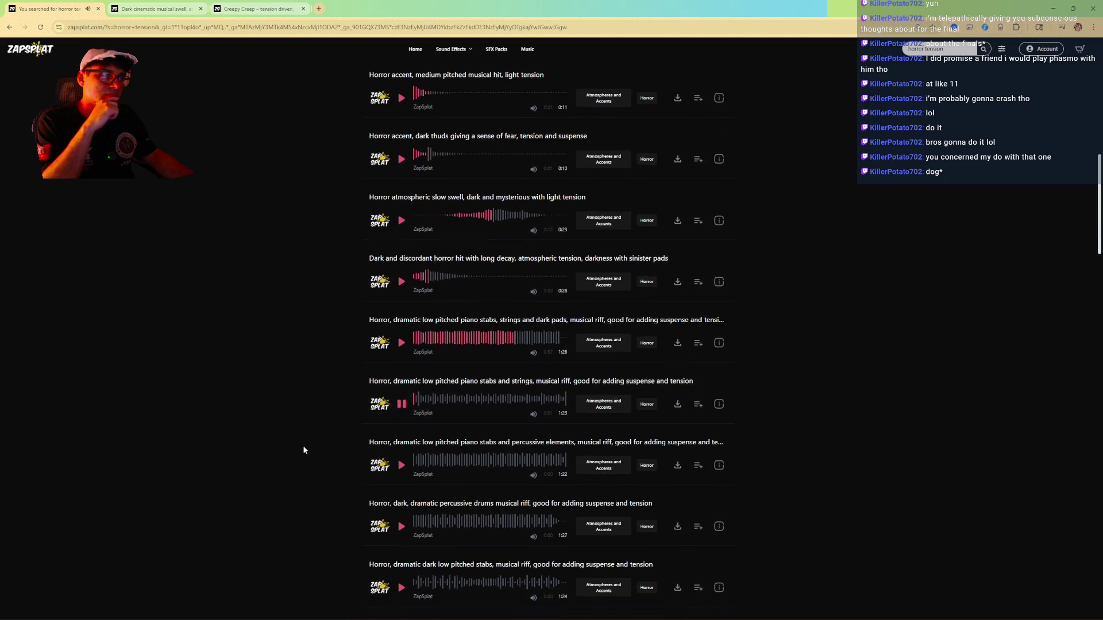
left_click(401, 465)
scroll(403, 426, "down", 2)
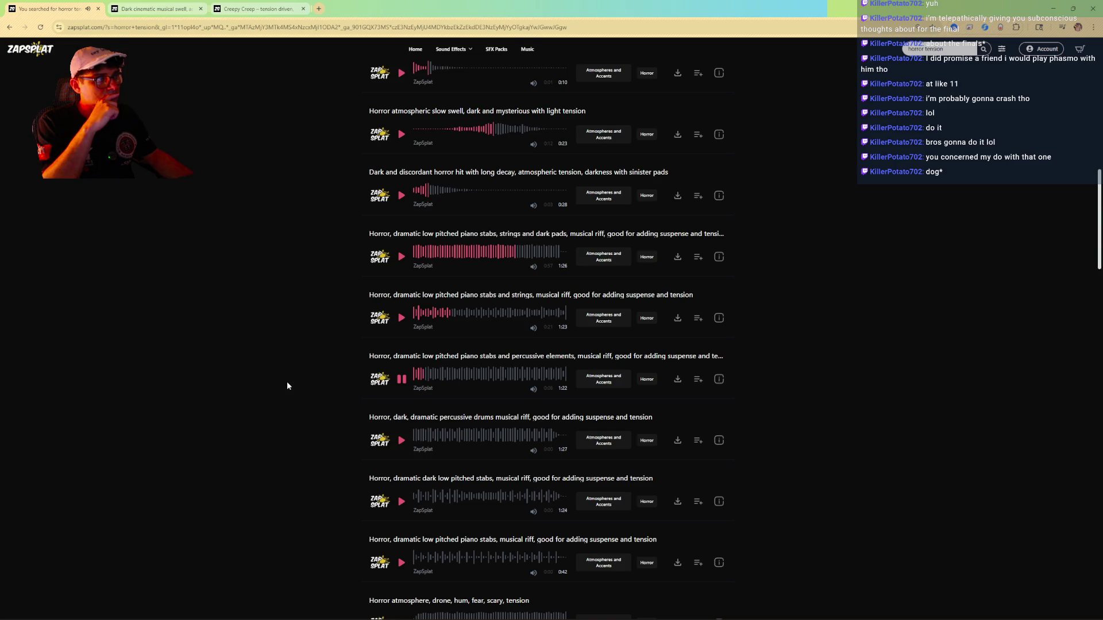
middle_click(464, 357)
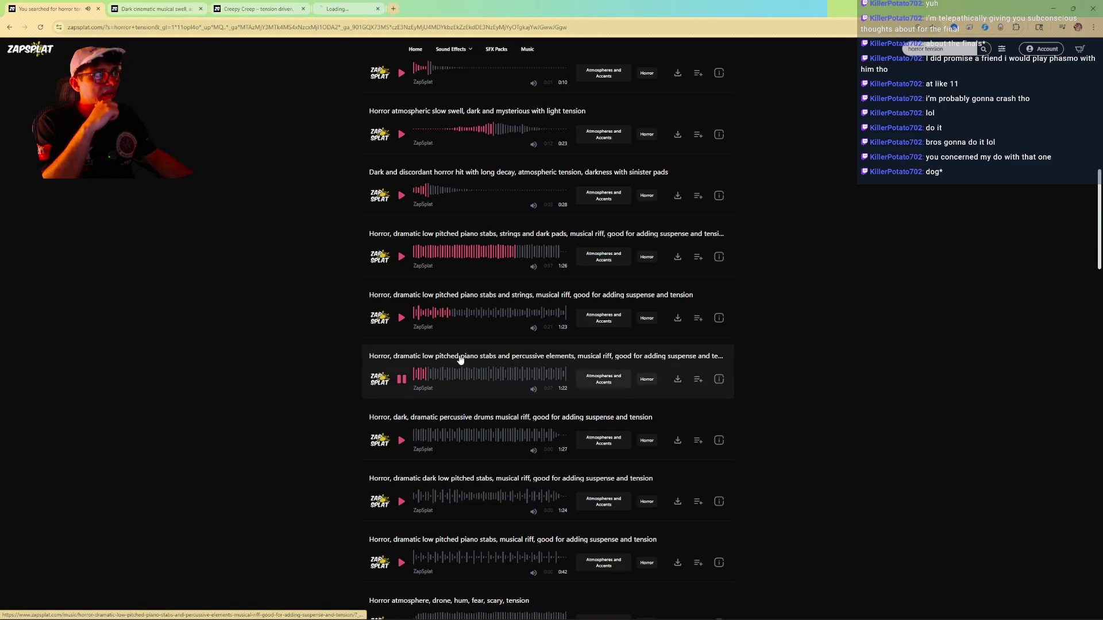
Preview the dramatic percussive drums riff, dark low pitched stabs and low pitched piano stabs, skipping ahead.
left_click(400, 439)
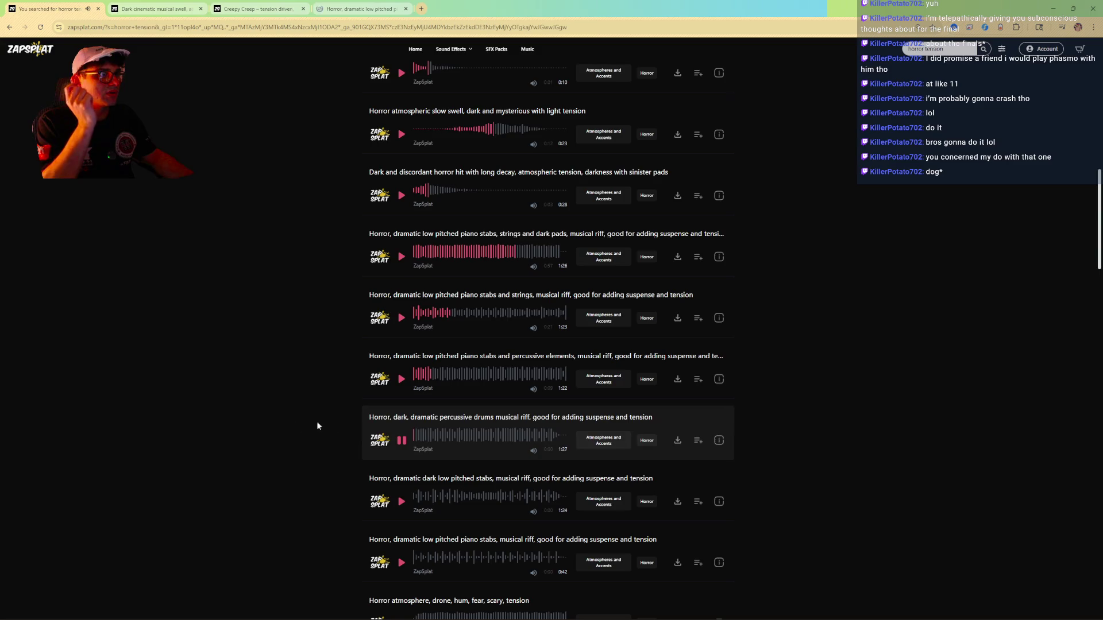
scroll(280, 422, "down", 1)
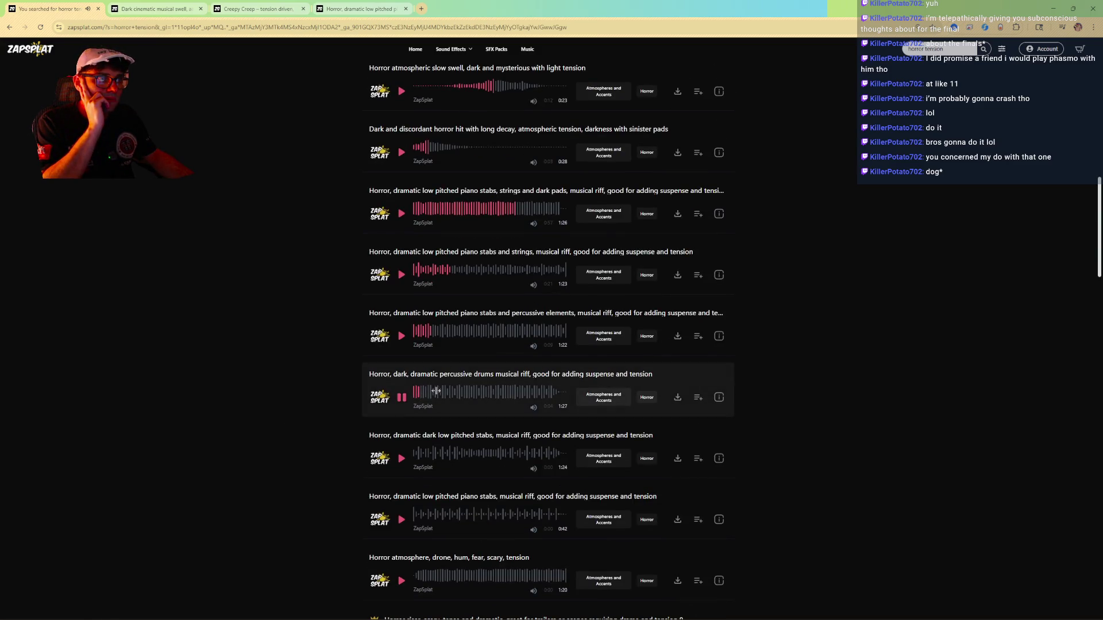
left_click(453, 391)
left_click(482, 392)
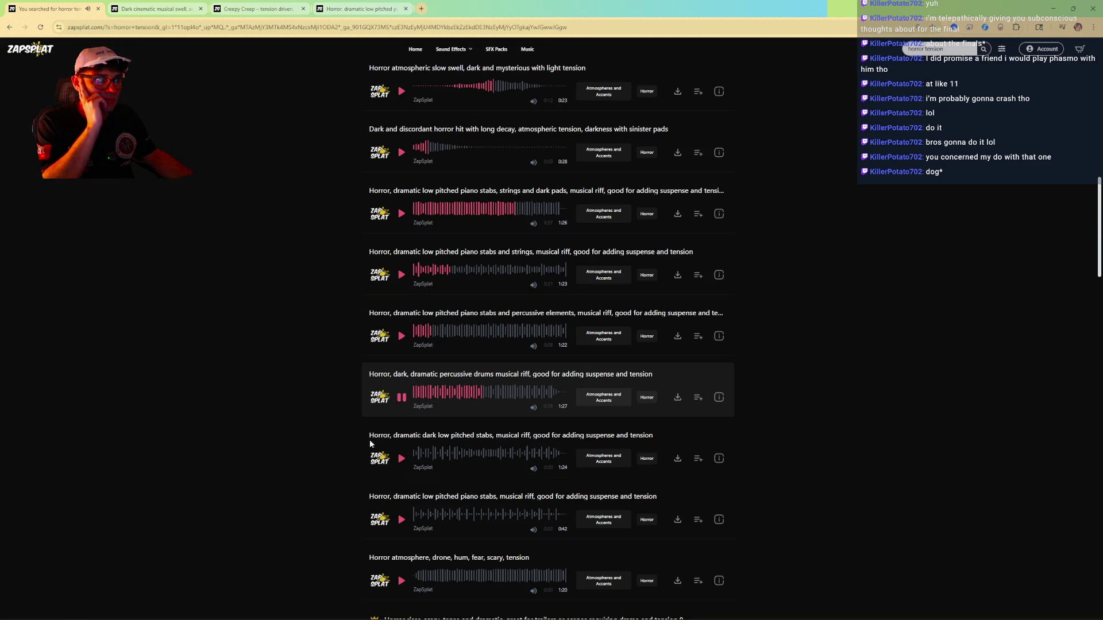
left_click(401, 459)
scroll(400, 405, "down", 2)
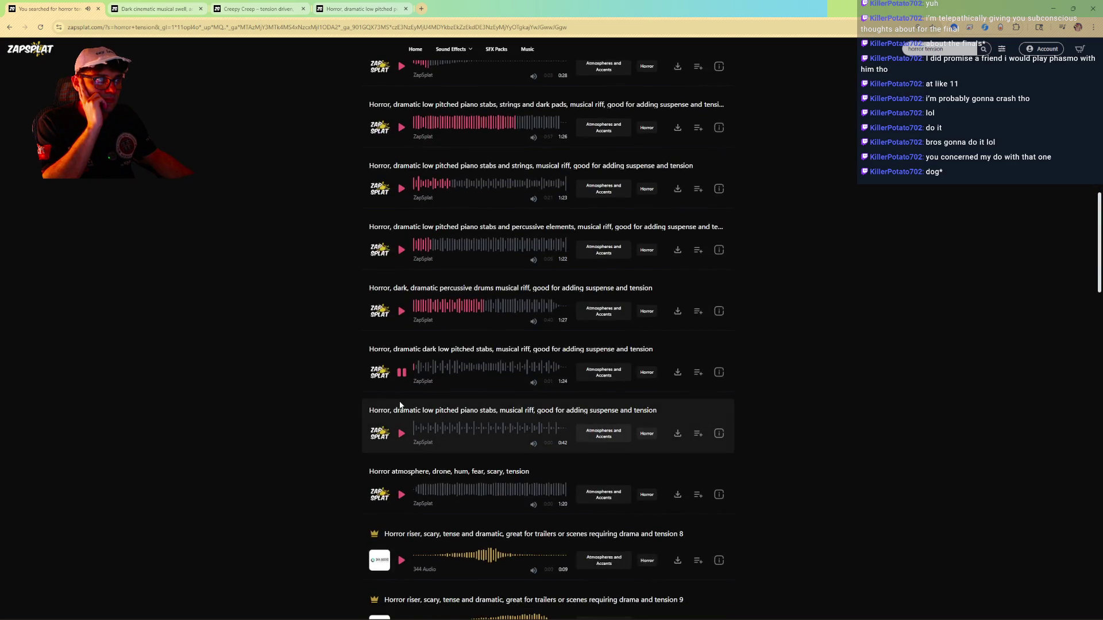
left_click(457, 370)
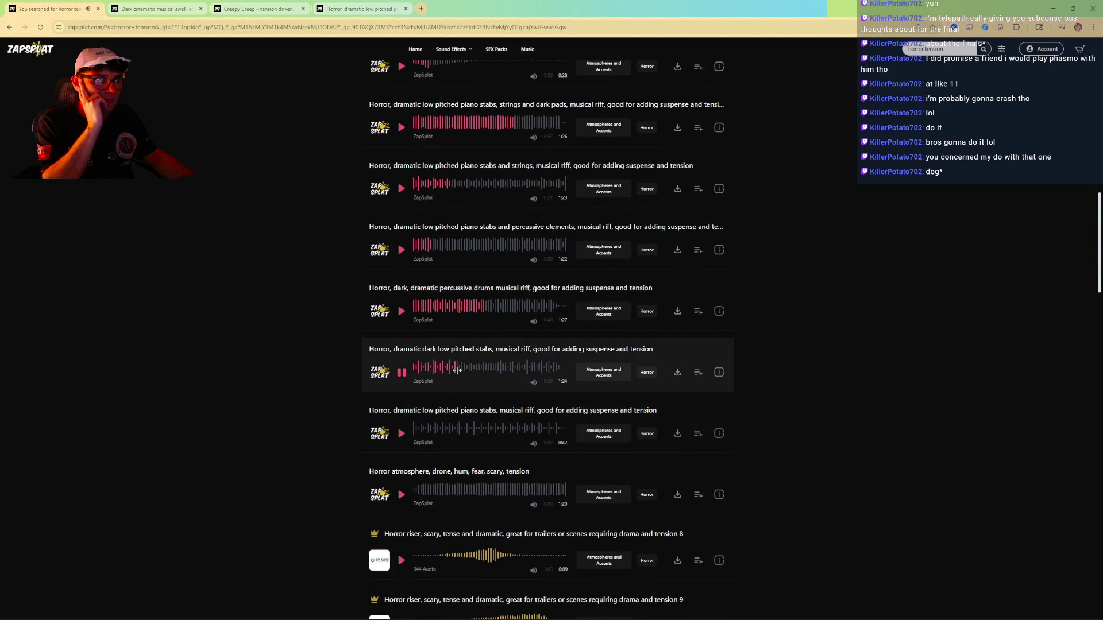
left_click(401, 434)
scroll(322, 425, "down", 2)
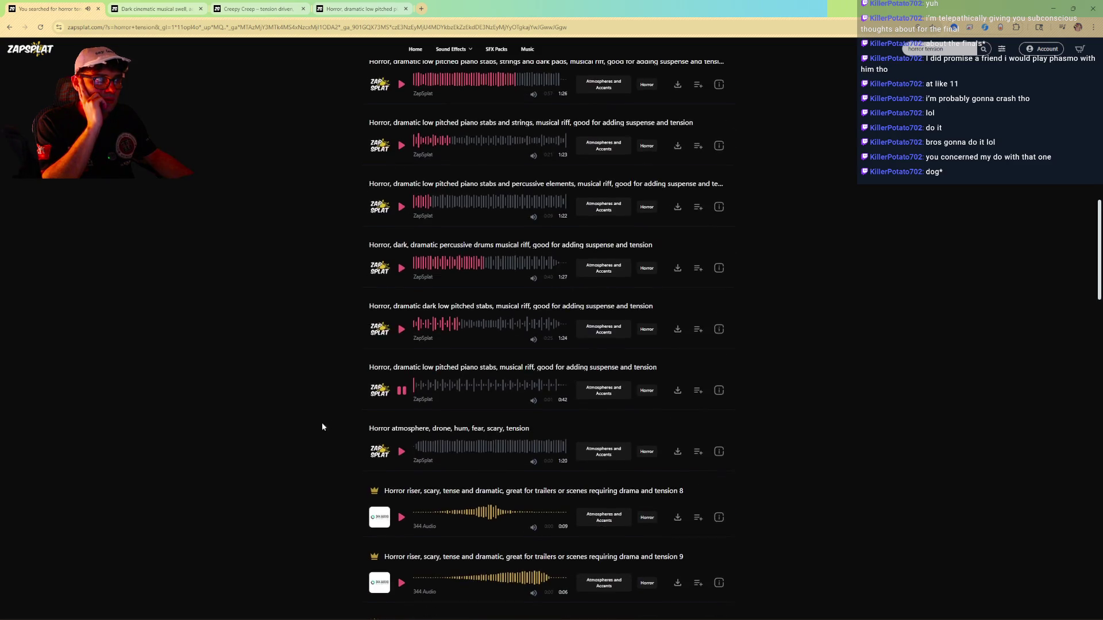
scroll(332, 422, "down", 2)
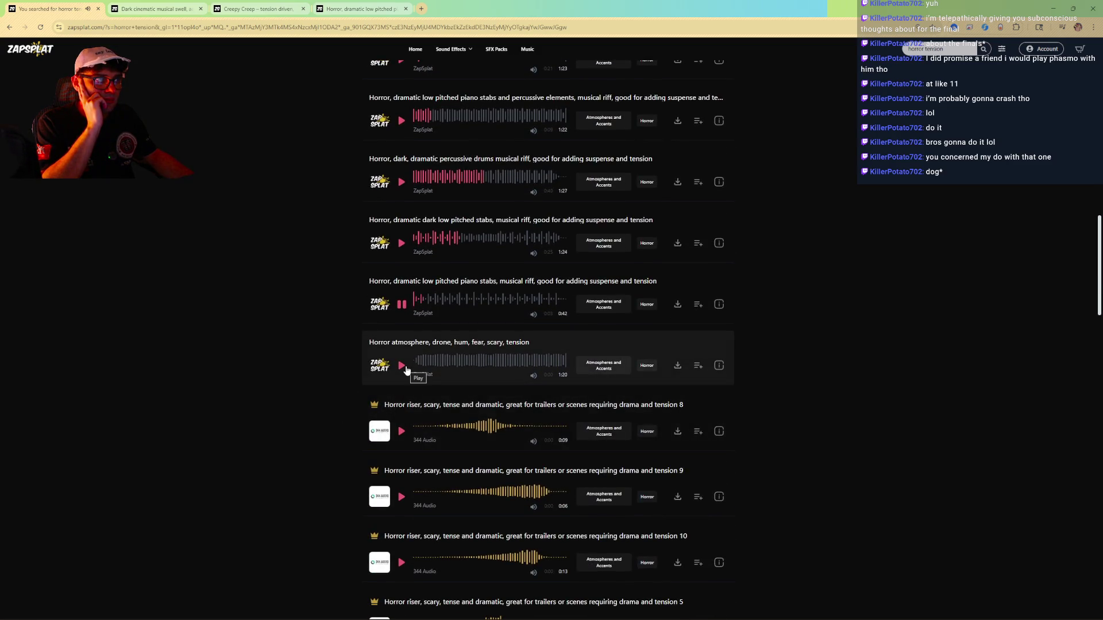
Preview the drone, hum, fear atmosphere and the tension 8, 9 and 10 horror risers.
left_click(402, 365)
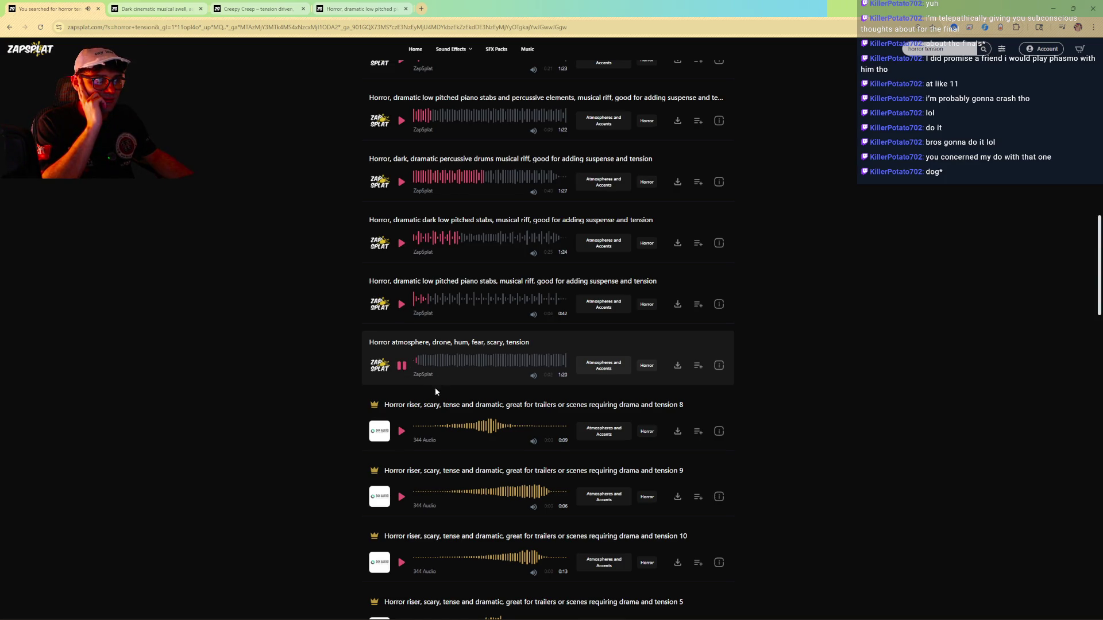
scroll(402, 402, "down", 2)
left_click(402, 344)
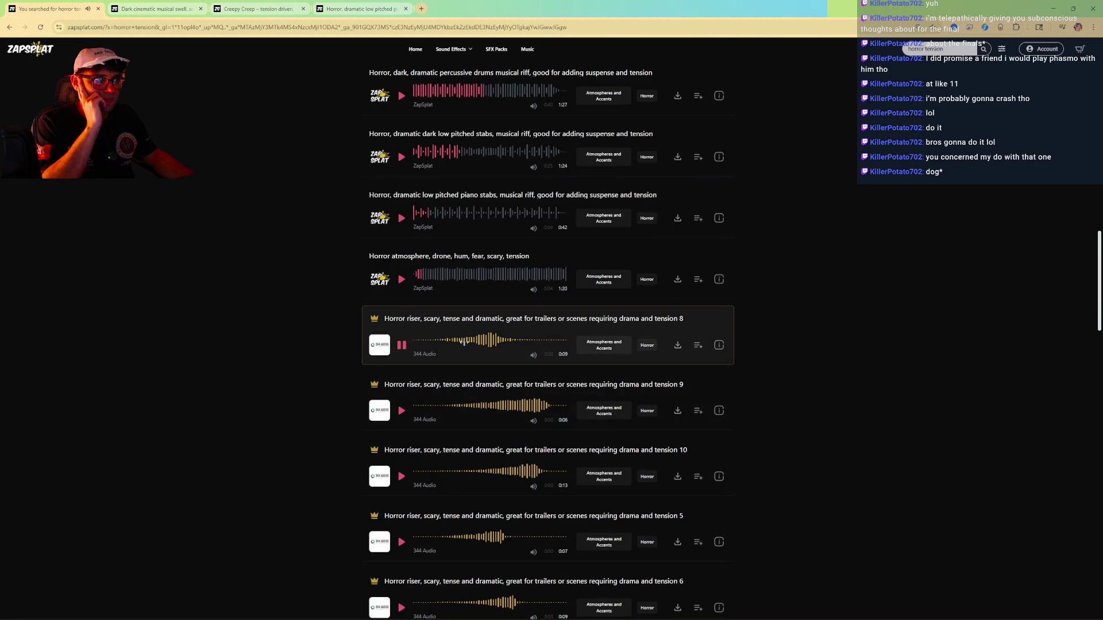
left_click(474, 408)
left_click(402, 476)
scroll(421, 443, "down", 2)
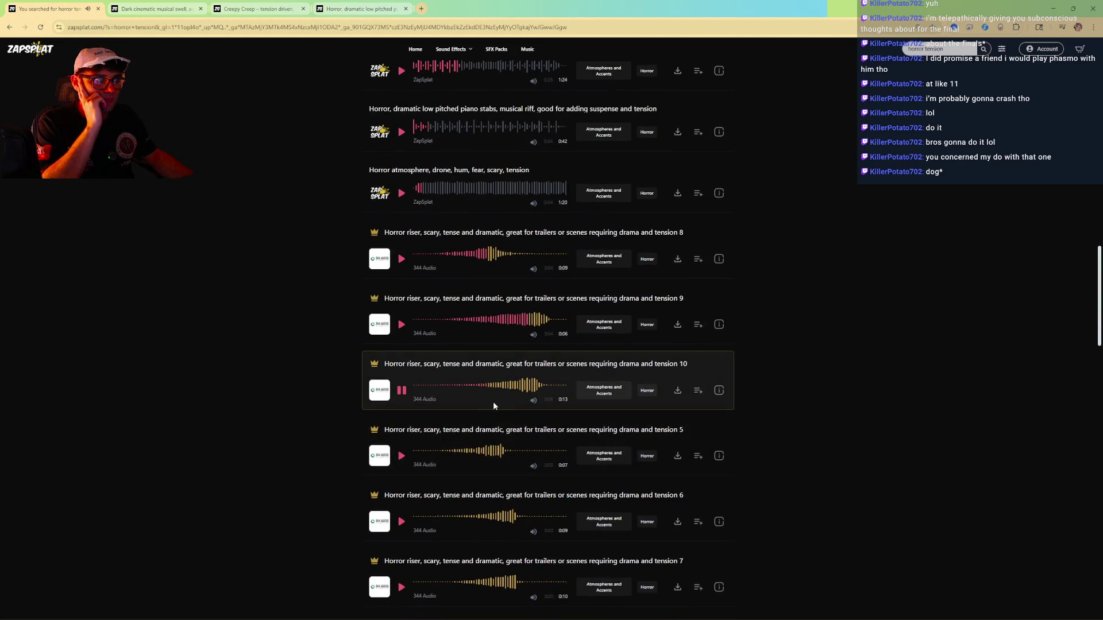
scroll(294, 467, "down", 5)
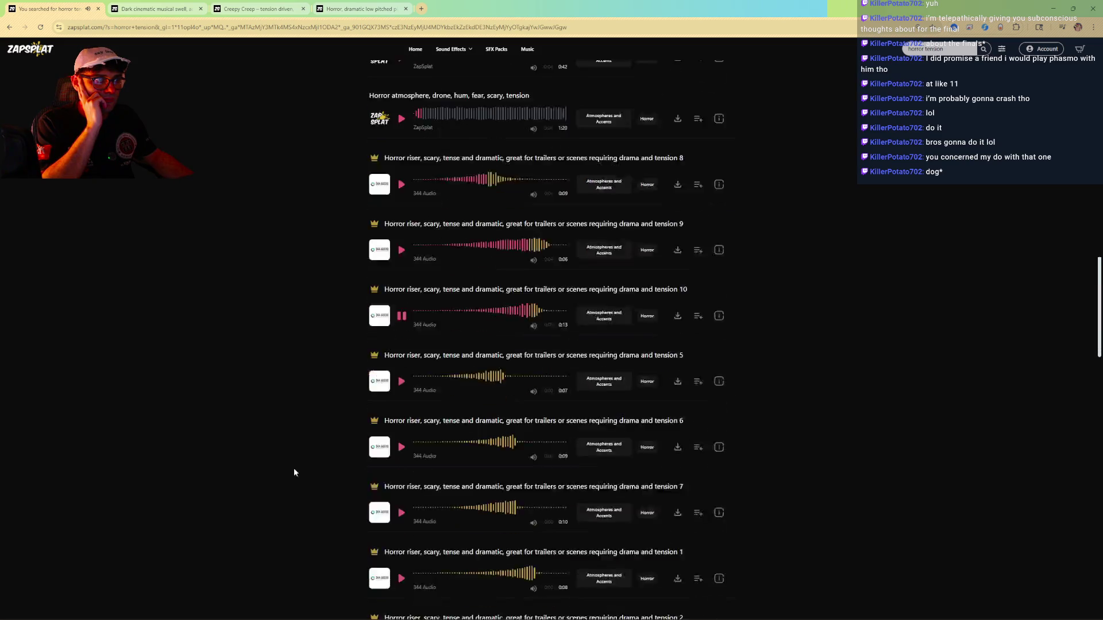
scroll(385, 447, "down", 5)
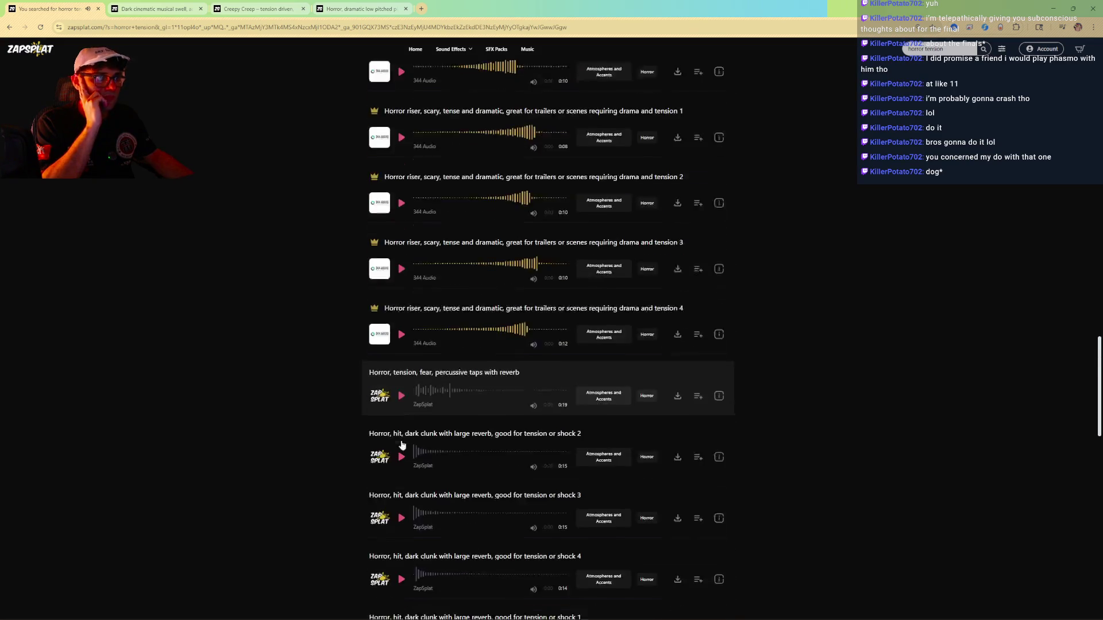
Replay the percussive taps with reverb track, open it in a new tab, then preview dark clunk shock 2.
left_click(401, 352)
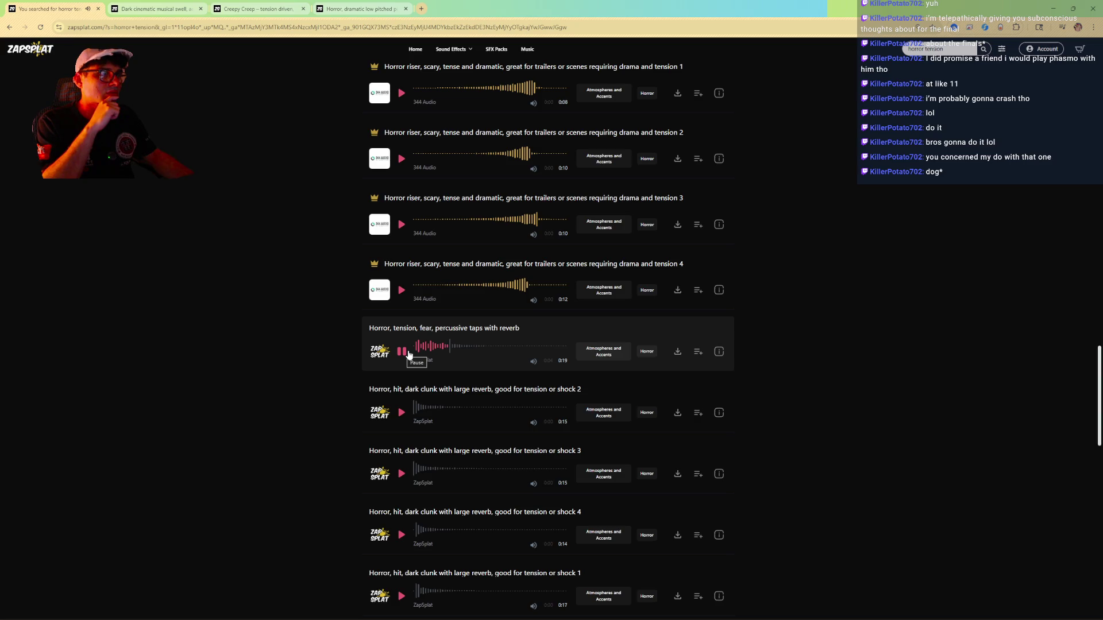
left_click(414, 345)
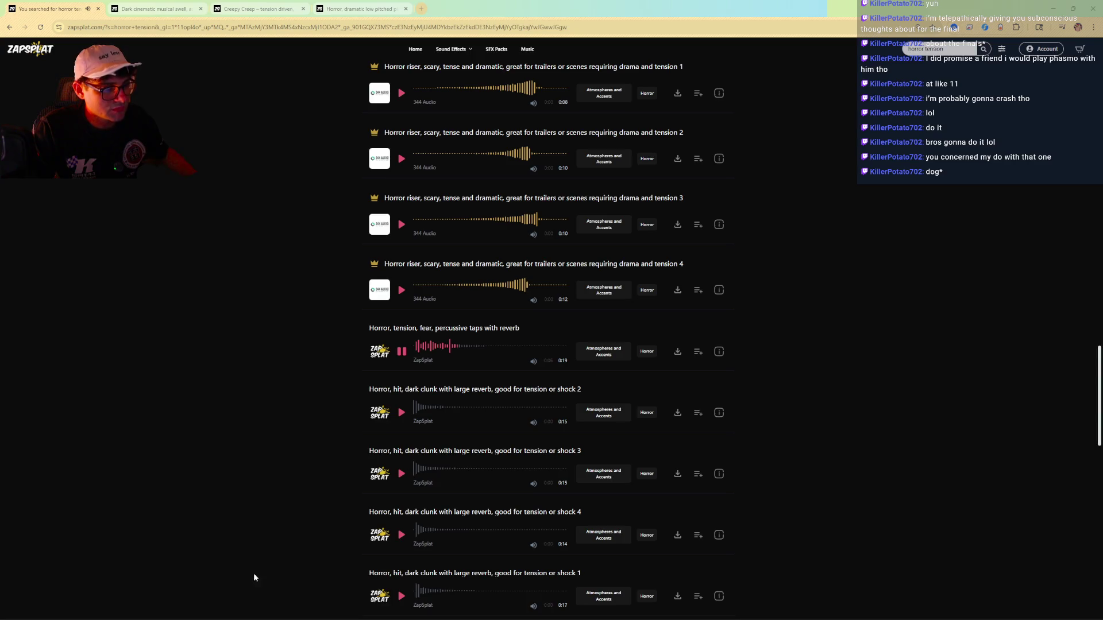
left_click(415, 342)
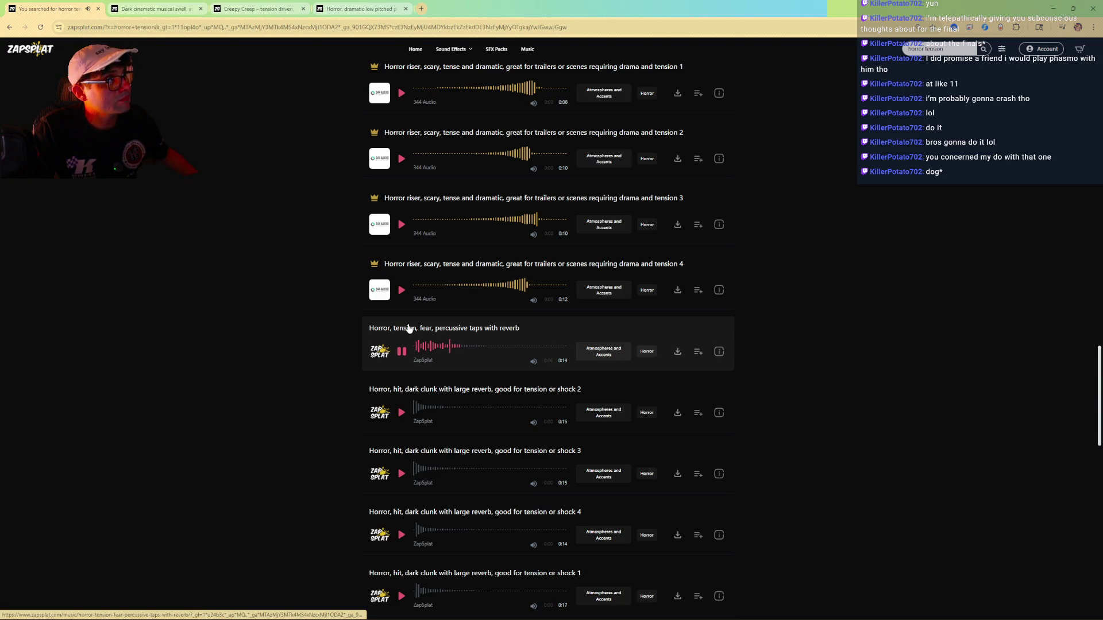
middle_click(408, 328)
left_click(401, 414)
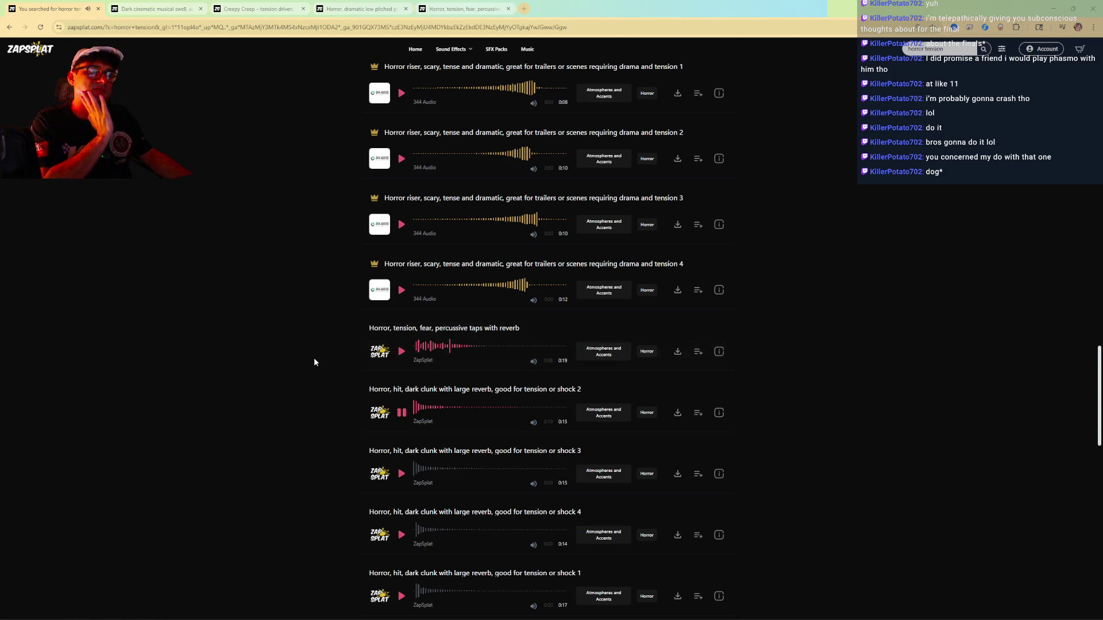
Preview the slow tension riser, dark droning sinister atmosphere and dark steady tension drone.
scroll(319, 363, "down", 3)
left_click(401, 485)
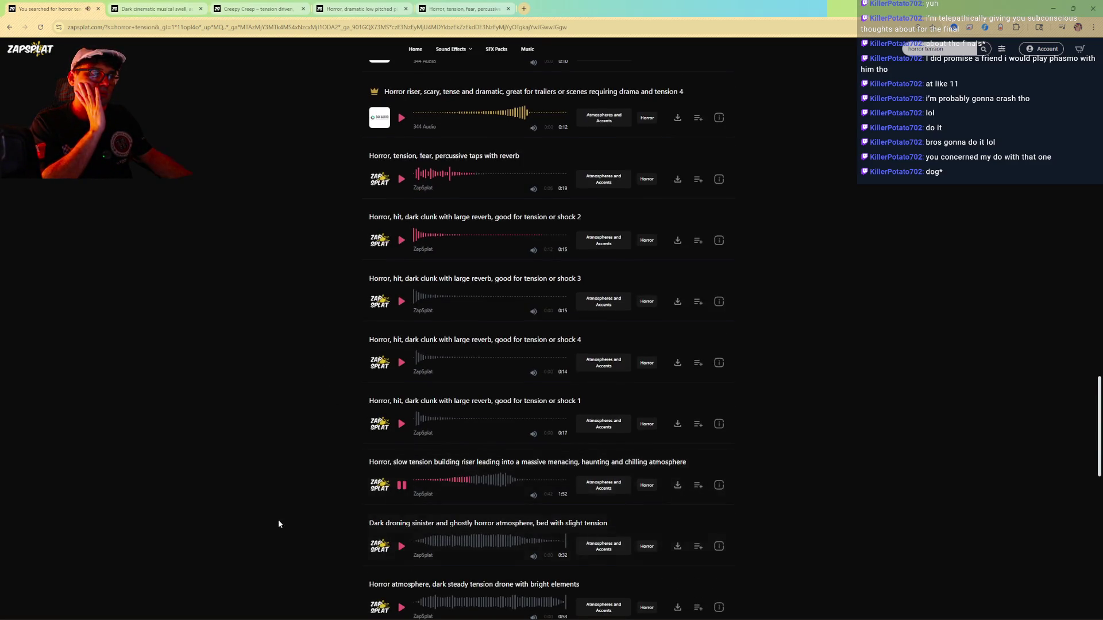
scroll(278, 519, "down", 2)
left_click(401, 460)
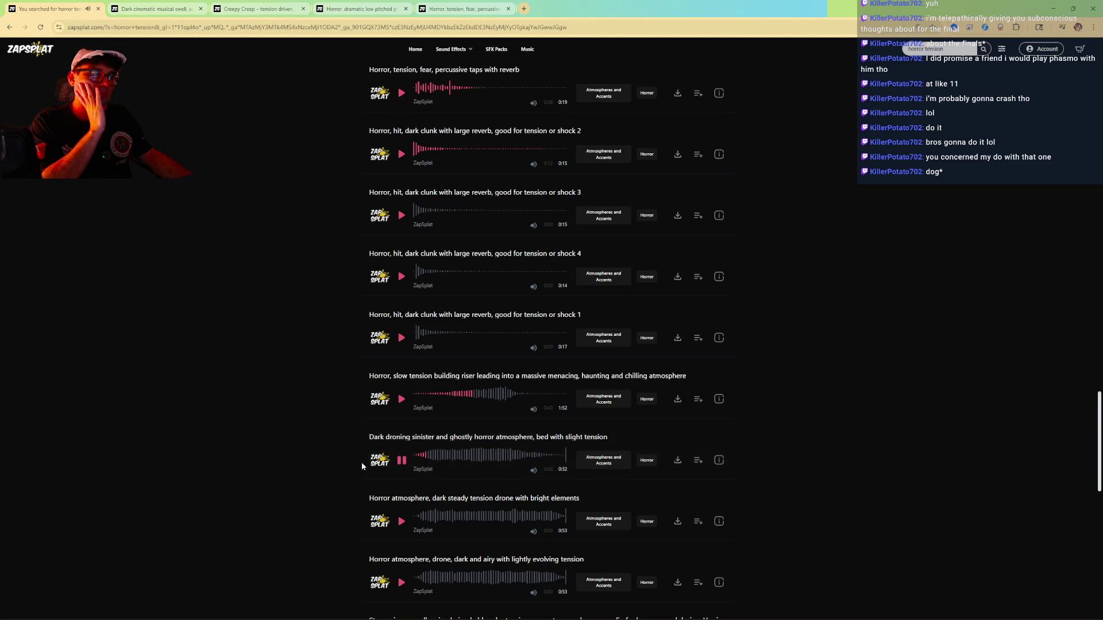
scroll(302, 473, "down", 2)
left_click(471, 325)
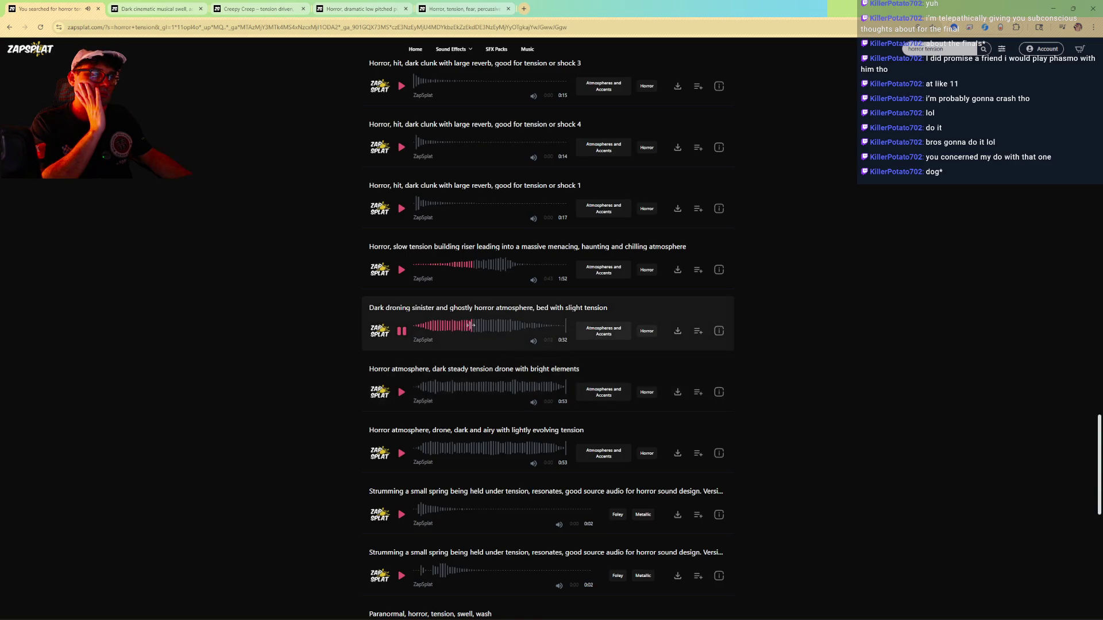
left_click(402, 392)
left_click(434, 388)
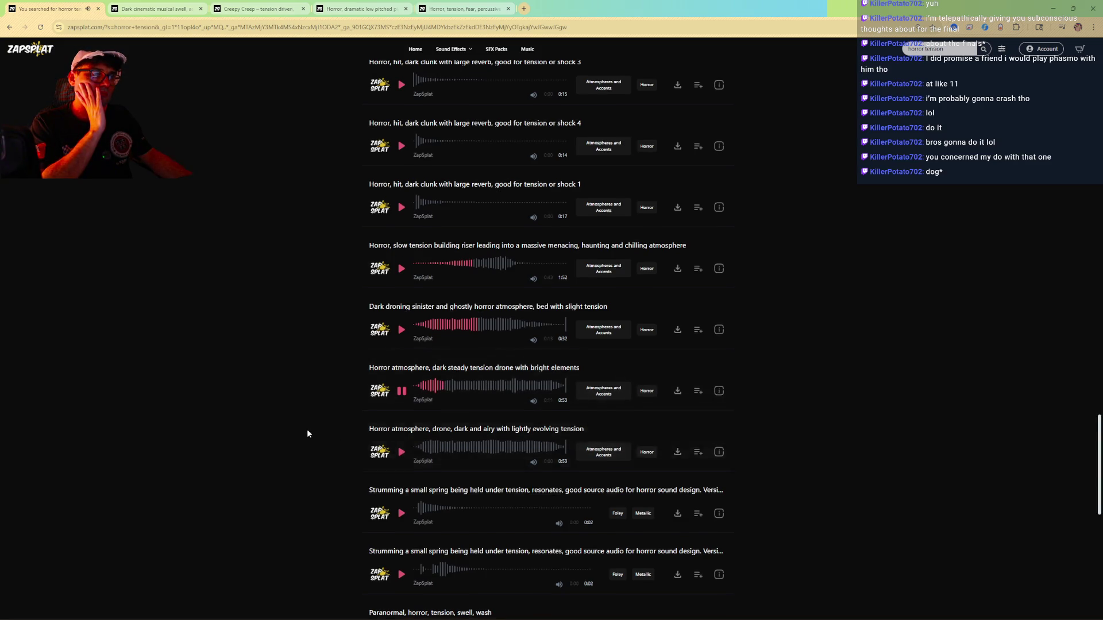
scroll(307, 429, "down", 2)
Preview the Strumming spring, Paranormal swell and scare 27 and 30 accents, then go to page 2.
left_click(402, 429)
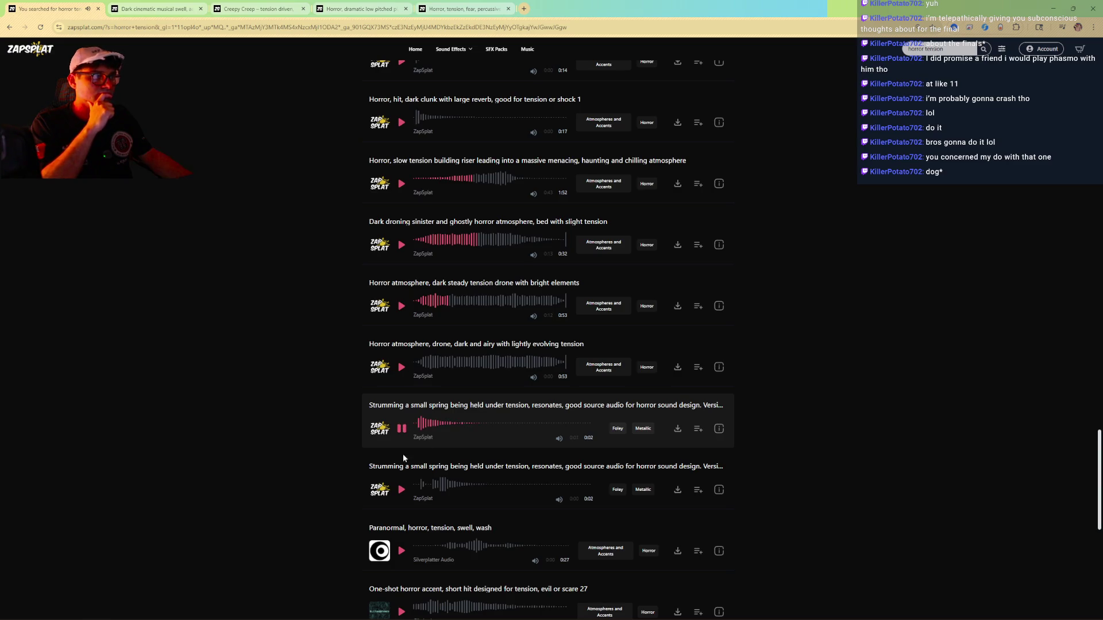
scroll(247, 482, "down", 2)
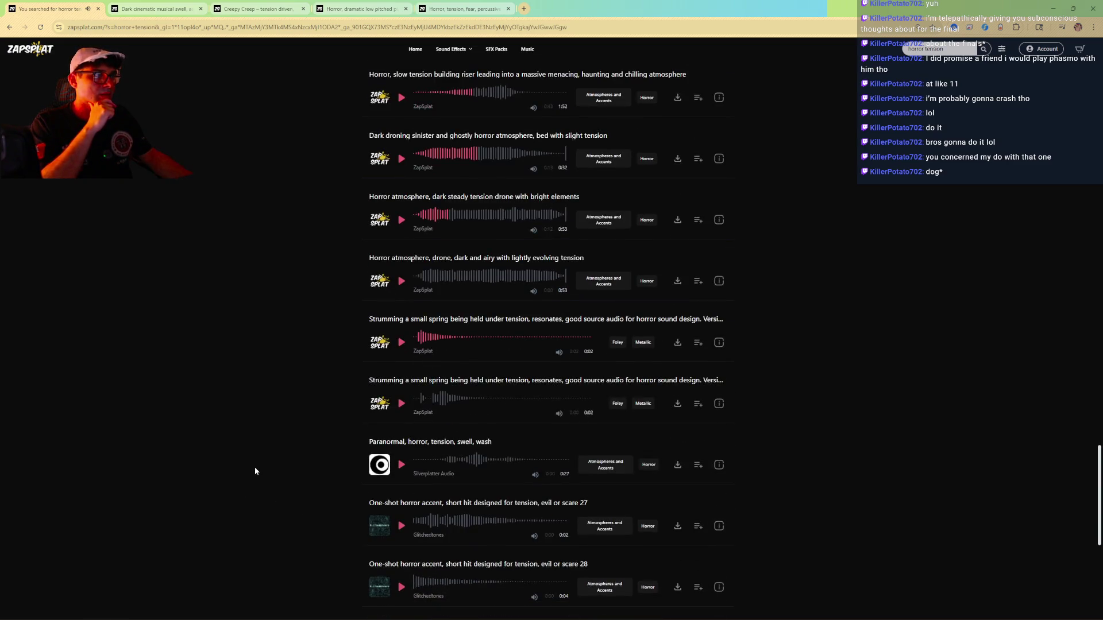
scroll(254, 466, "down", 2)
left_click(402, 379)
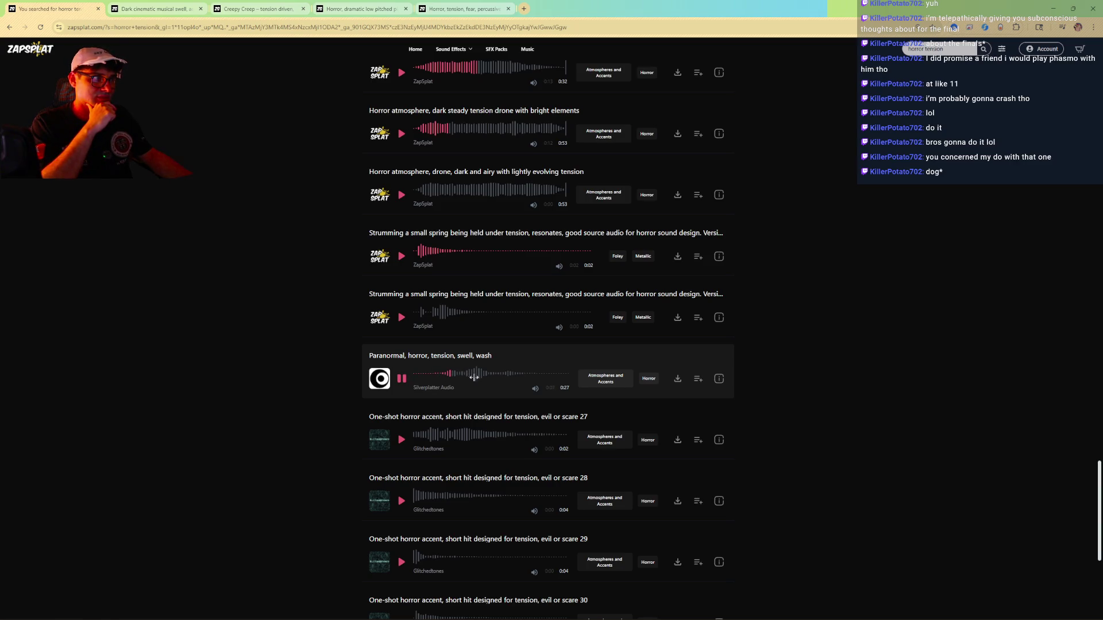
left_click(401, 379)
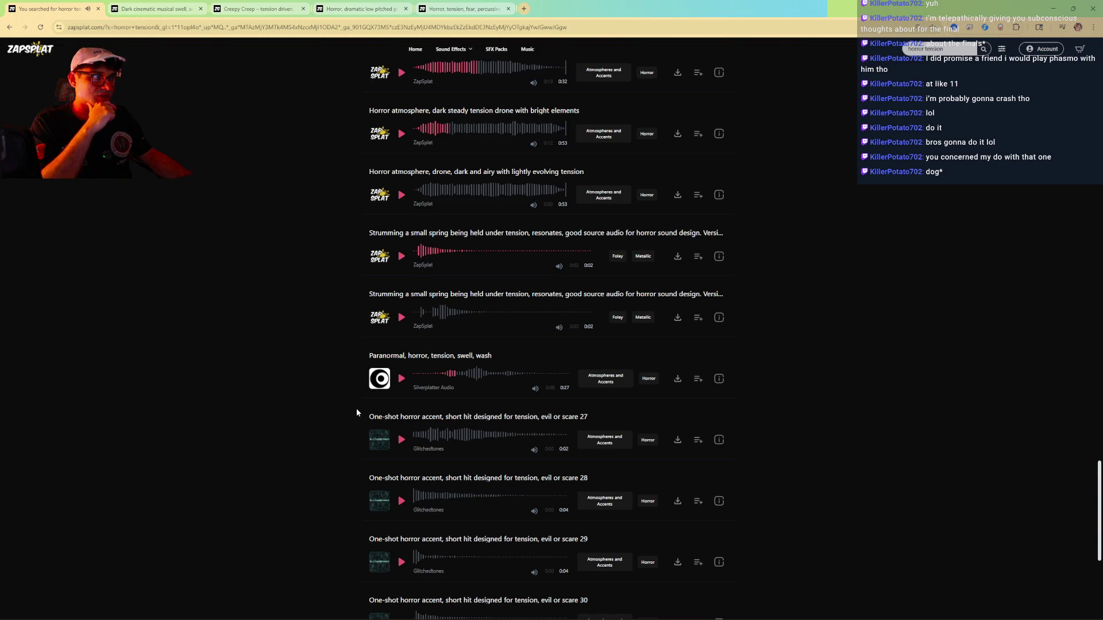
left_click(401, 440)
scroll(287, 429, "down", 3)
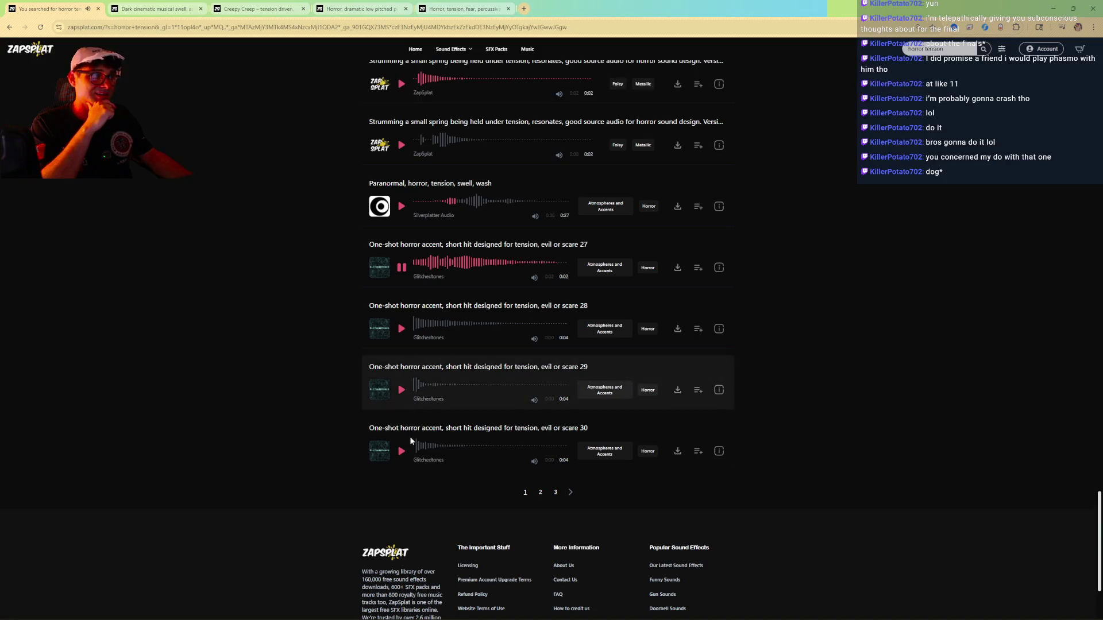
left_click(402, 451)
left_click(571, 494)
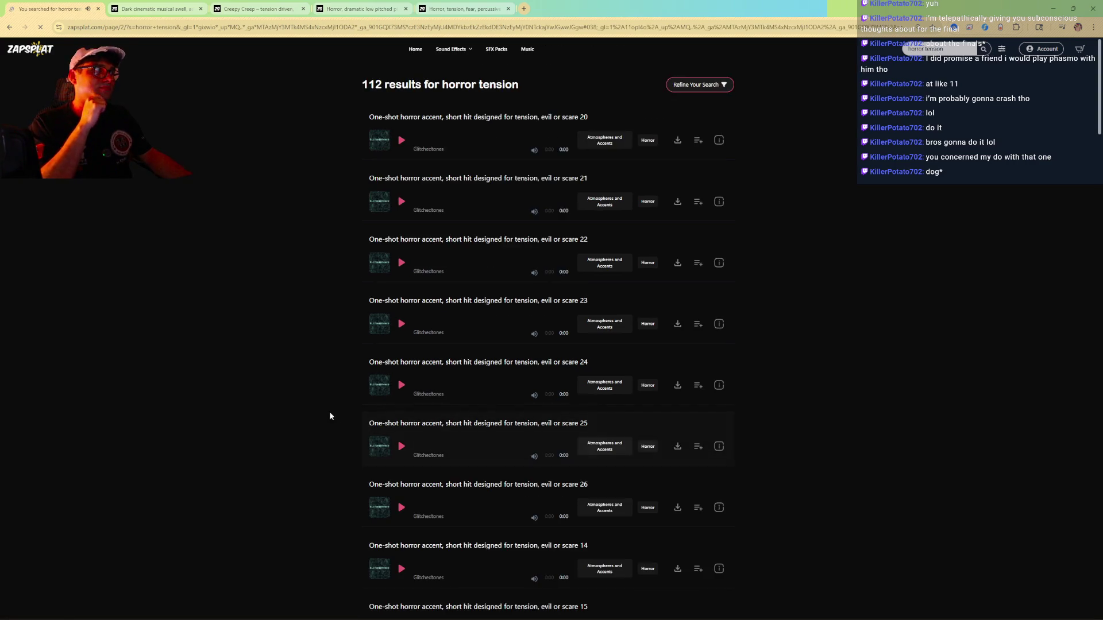
Preview the Impact, Cinematic, Boom track and both Bass, Pulse seamless loops.
scroll(305, 251, "down", 5)
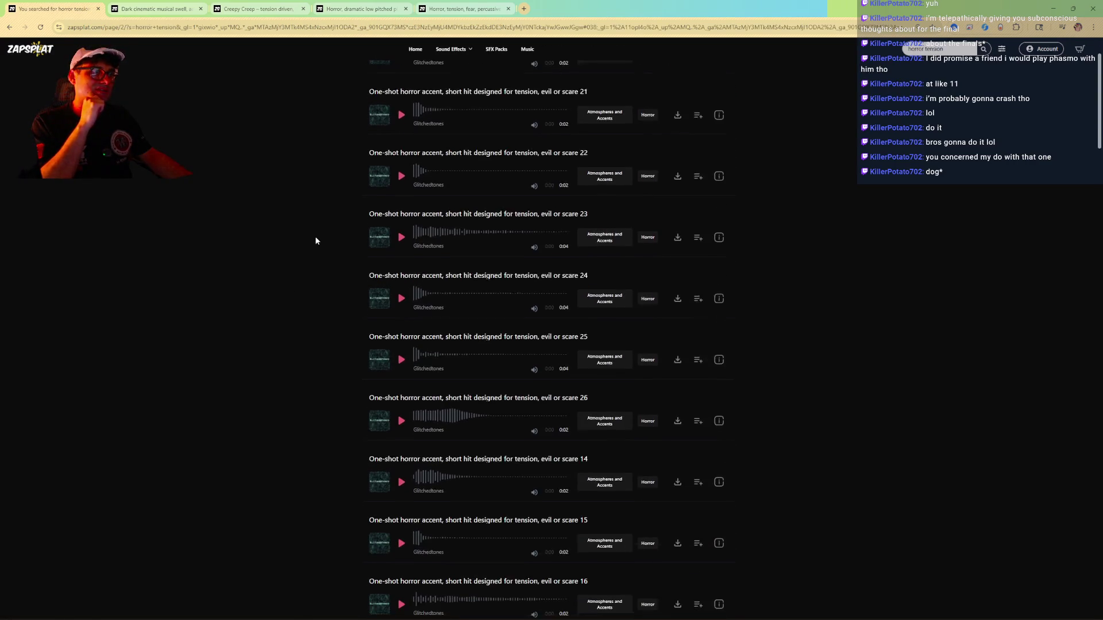
scroll(316, 240, "down", 15)
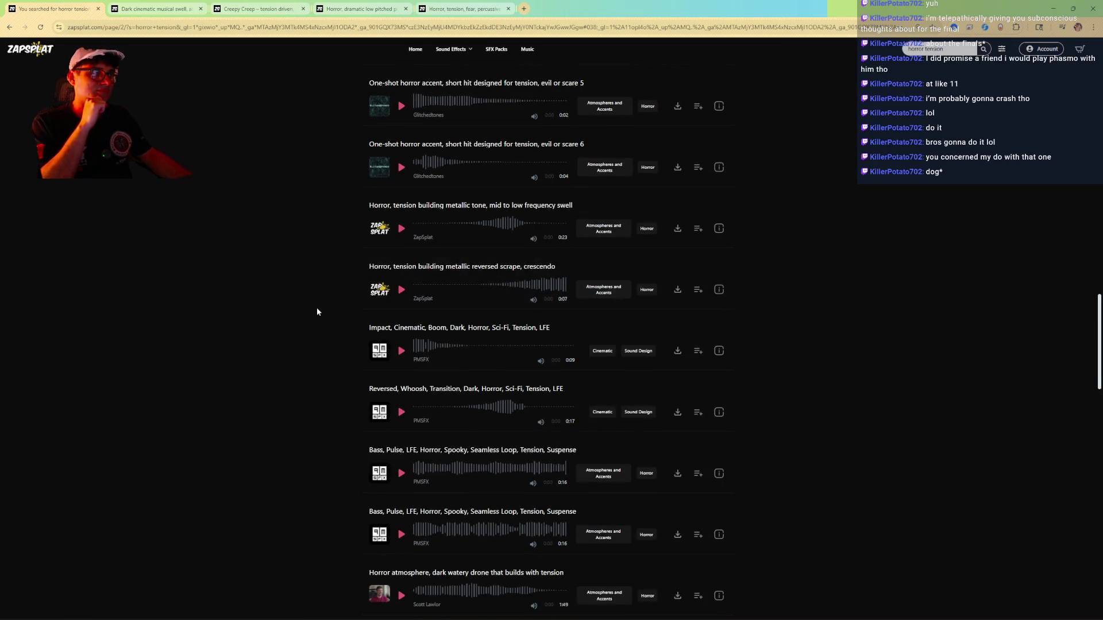
left_click(400, 350)
left_click(401, 350)
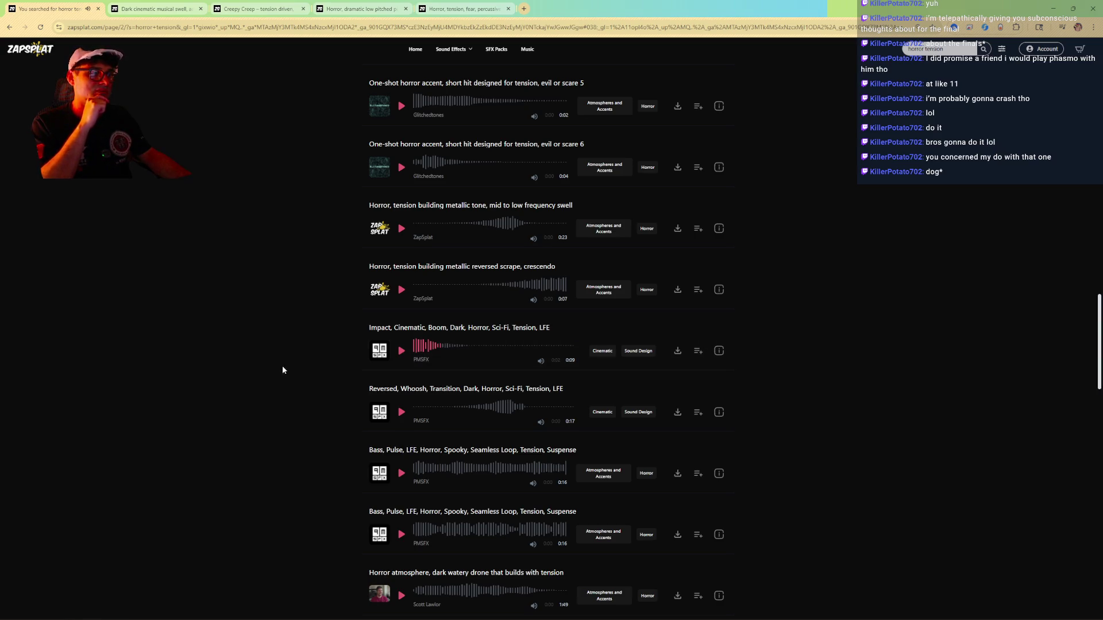
scroll(382, 363, "down", 2)
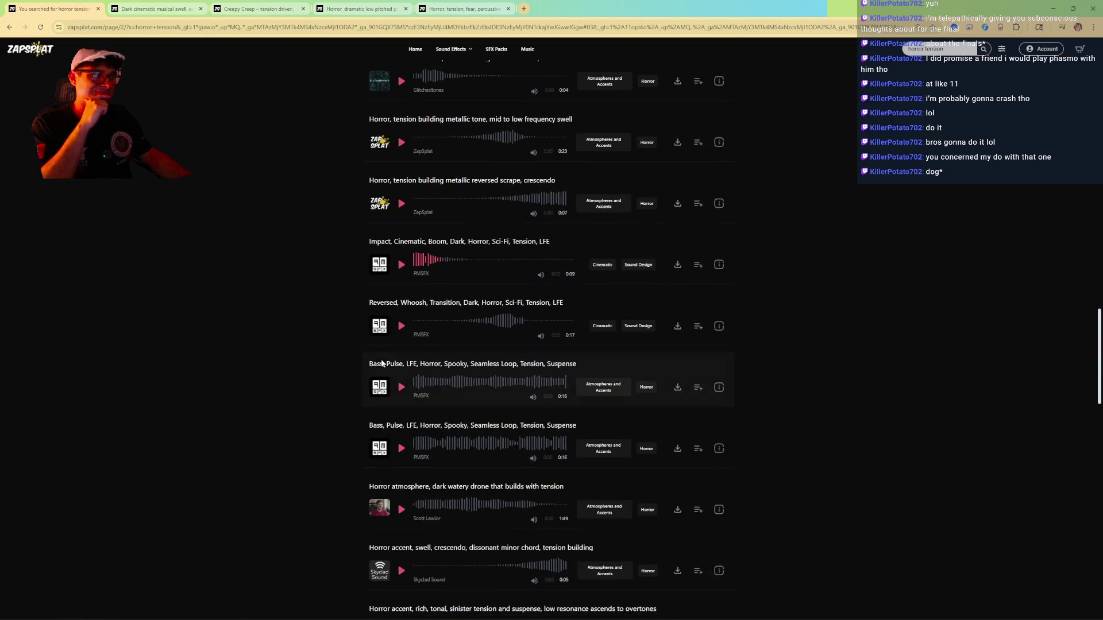
scroll(310, 379, "down", 2)
left_click(402, 305)
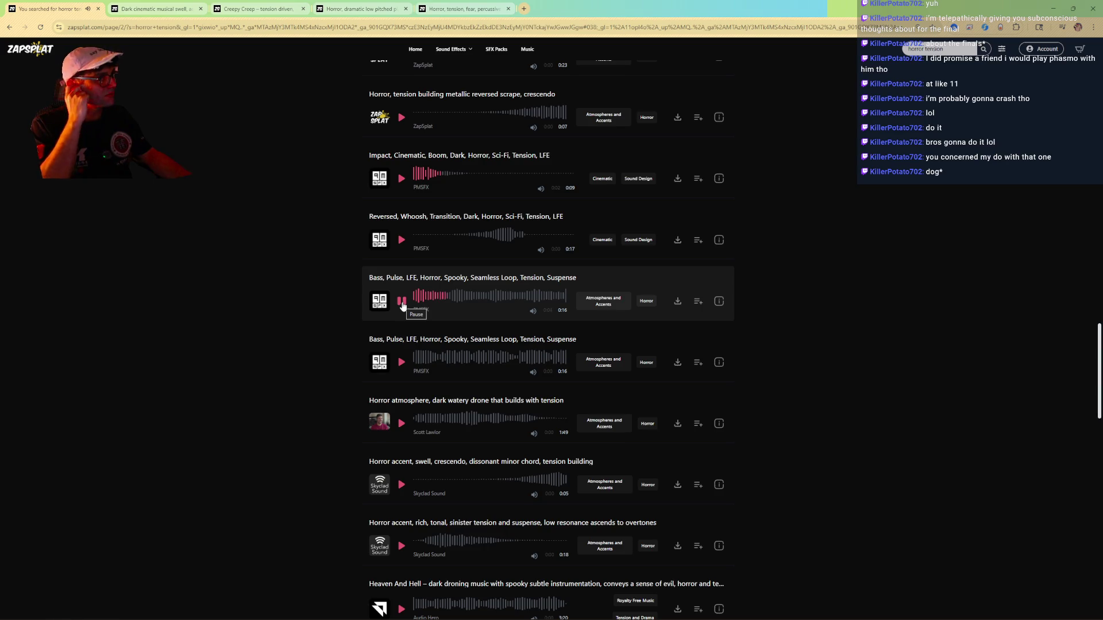
left_click(402, 361)
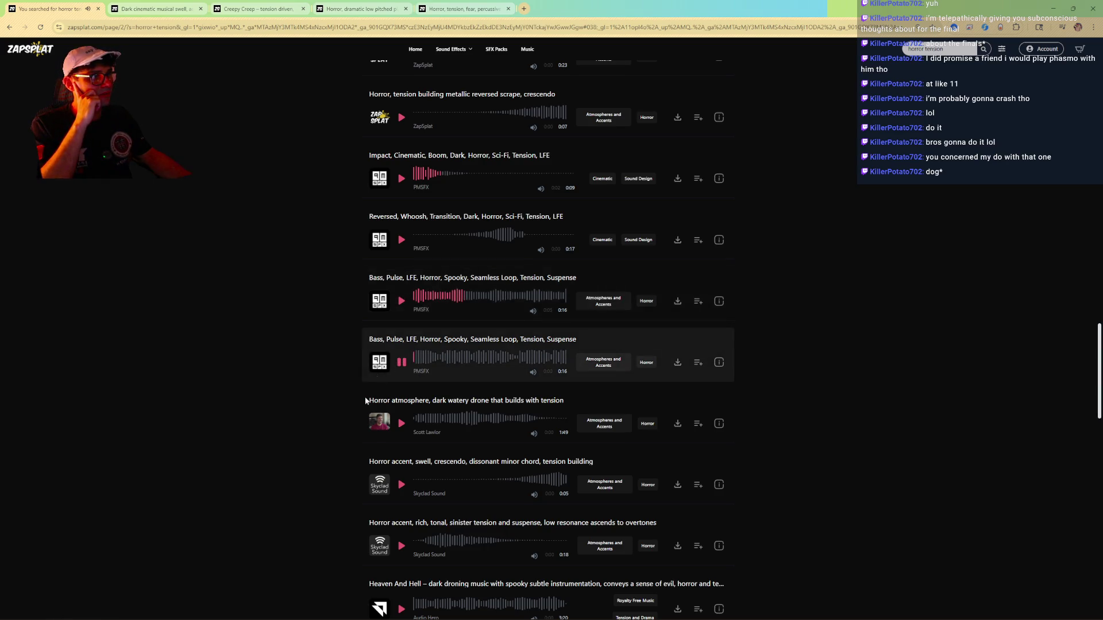
Preview the watery drone, dissonant and rich tonal accents, and Heaven And Hell from 0:25.
left_click(402, 423)
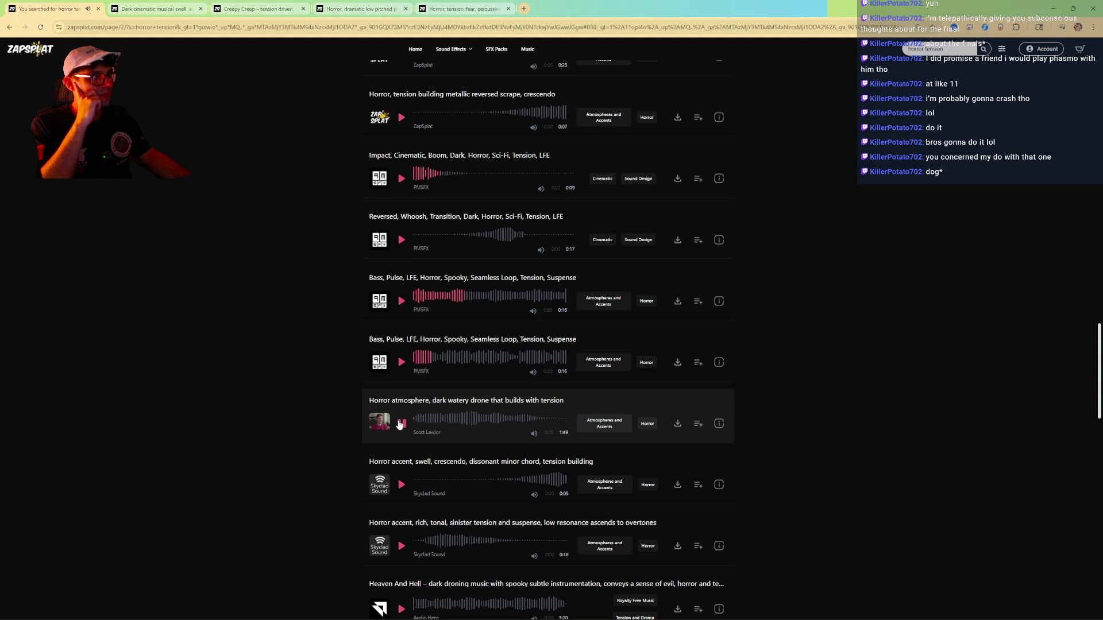
left_click(441, 418)
left_click(402, 484)
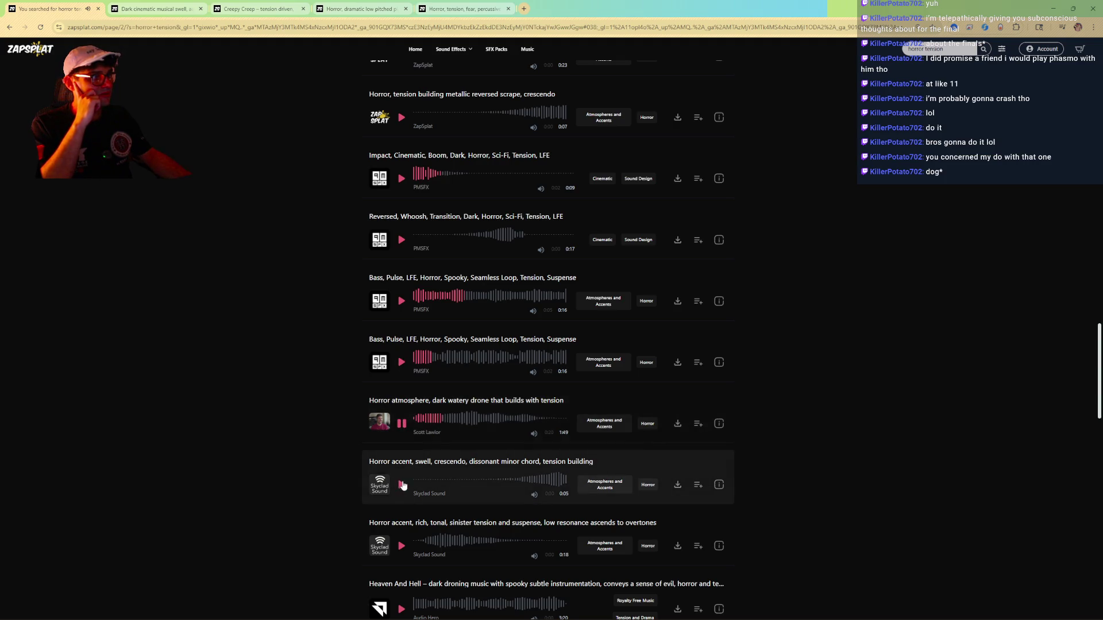
scroll(341, 497, "down", 2)
left_click(402, 416)
left_click(434, 418)
left_click(402, 480)
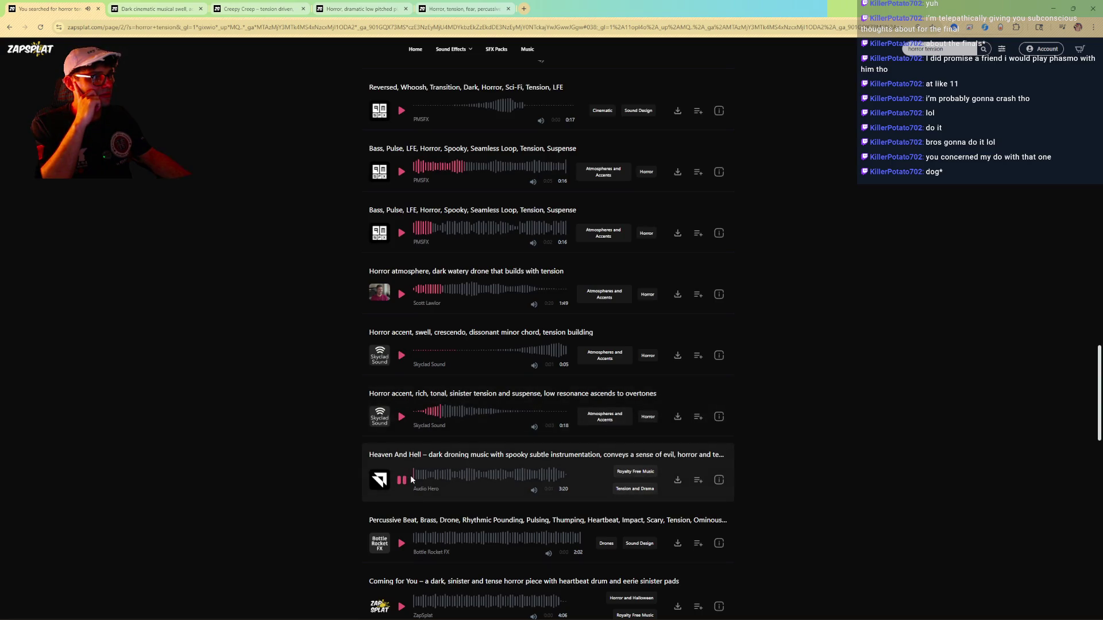
left_click(432, 474)
Preview Percussive Beat, Brass, Drone, Coming for You from about 1:13, and Bump in the Night.
scroll(402, 465, "down", 2)
left_click(401, 457)
left_click(448, 454)
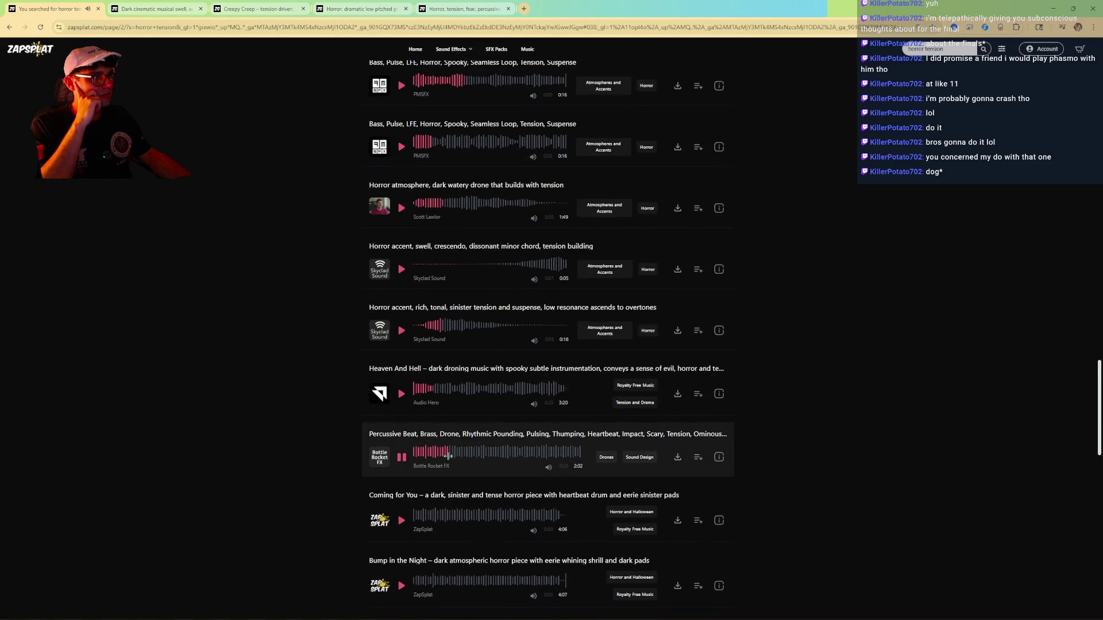
scroll(293, 462, "down", 2)
left_click(401, 434)
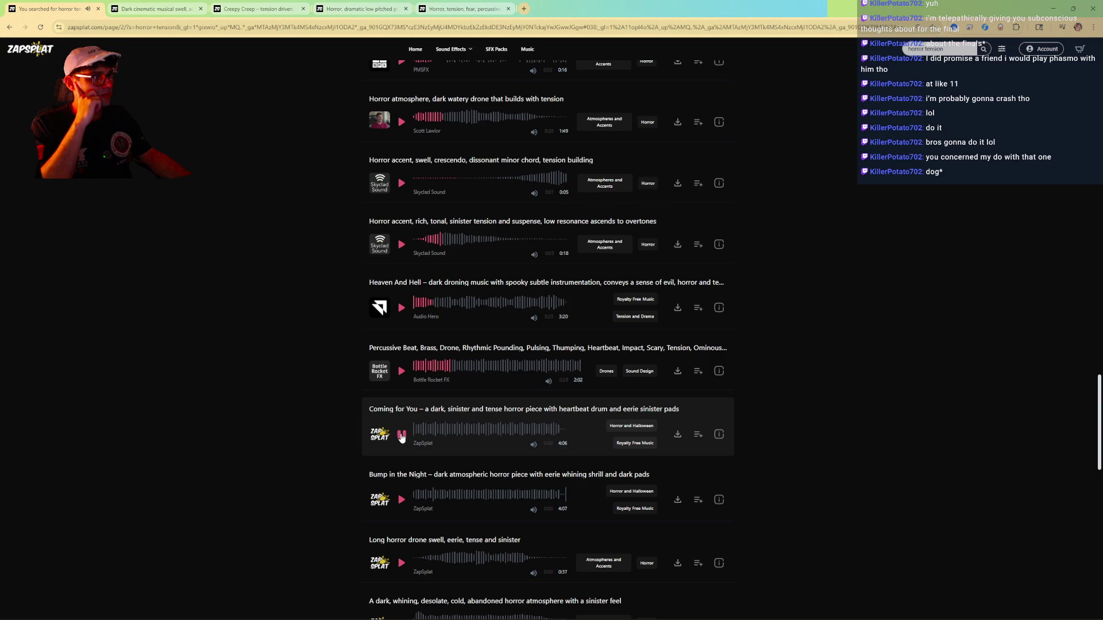
left_click(457, 430)
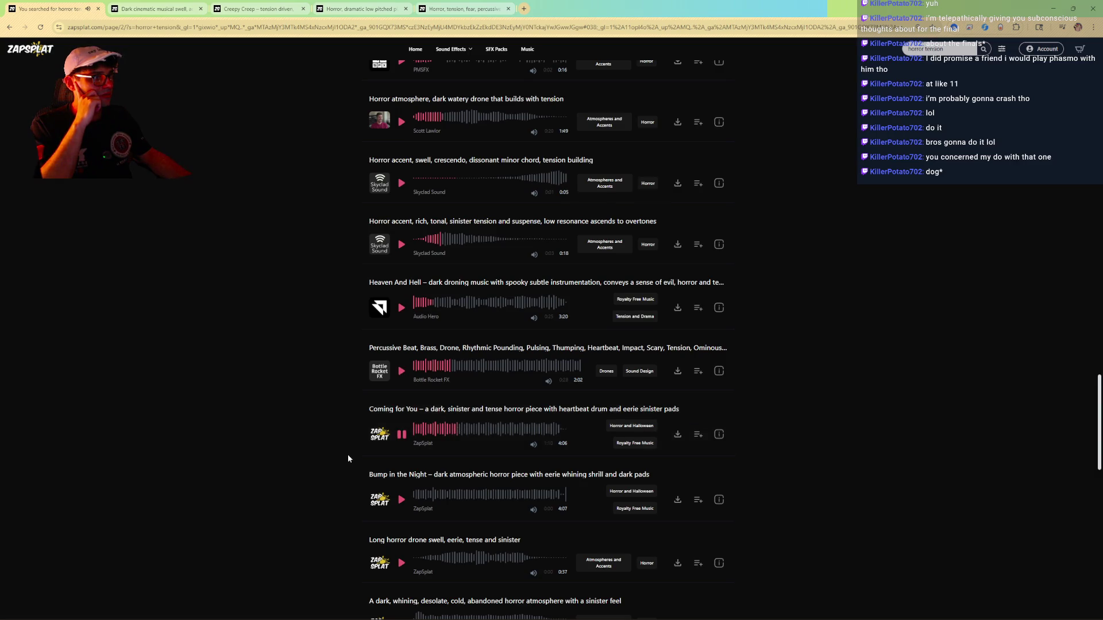
scroll(347, 454, "down", 2)
left_click(402, 415)
left_click(462, 408)
Preview the Long horror drone, desolate atmosphere, subtle evil drone and mid-range whine drone from 0:20.
left_click(400, 476)
scroll(446, 408, "down", 2)
left_click(452, 384)
left_click(432, 447)
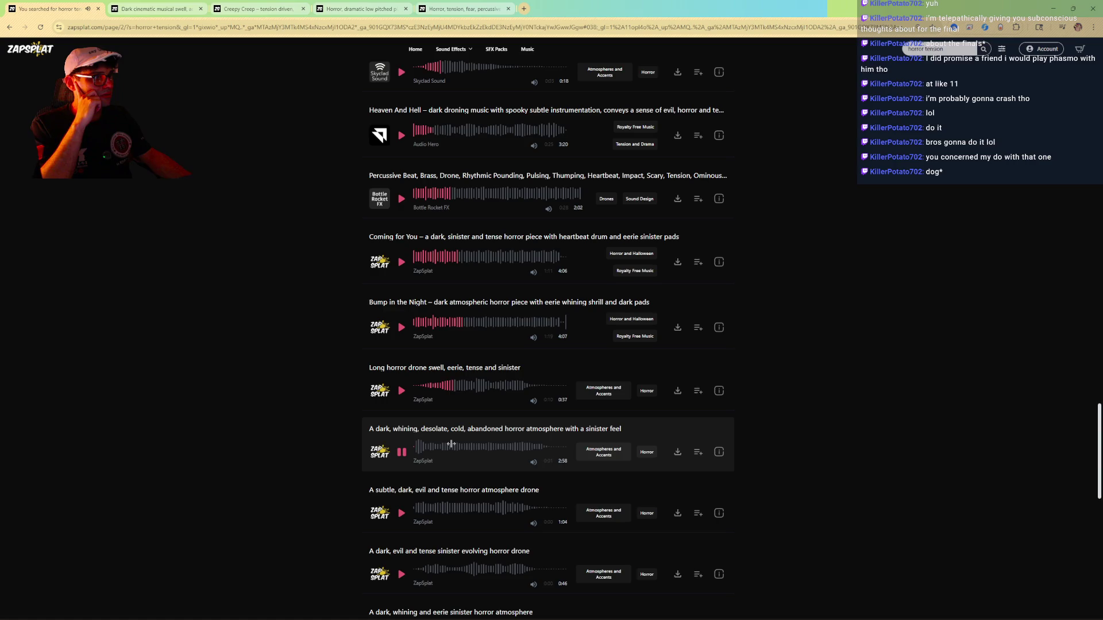
left_click(446, 447)
left_click(401, 513)
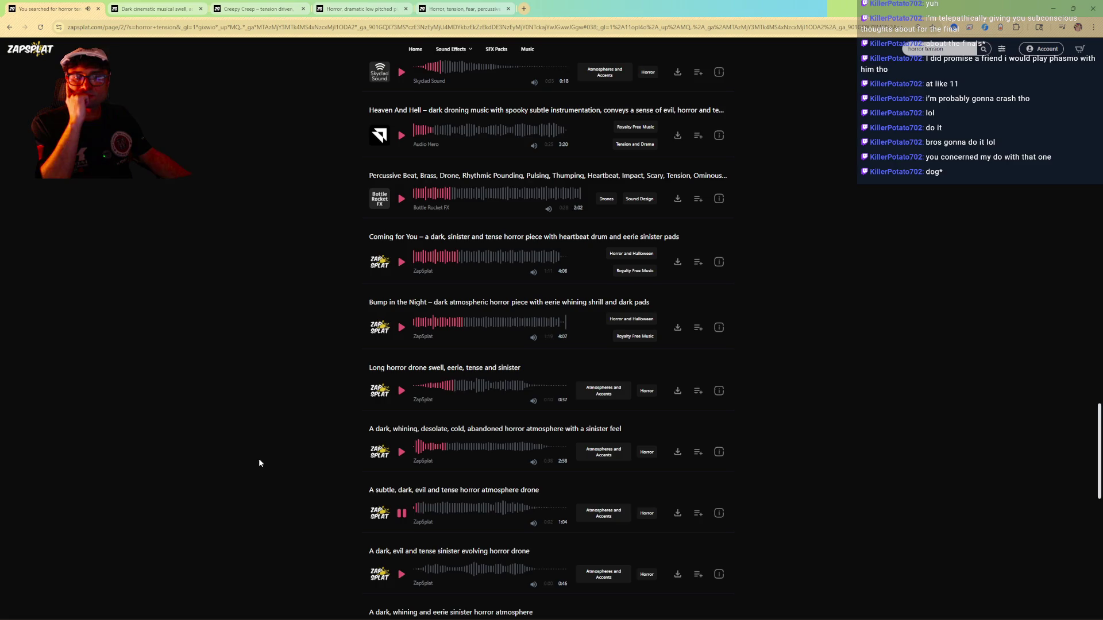
scroll(305, 401, "down", 4)
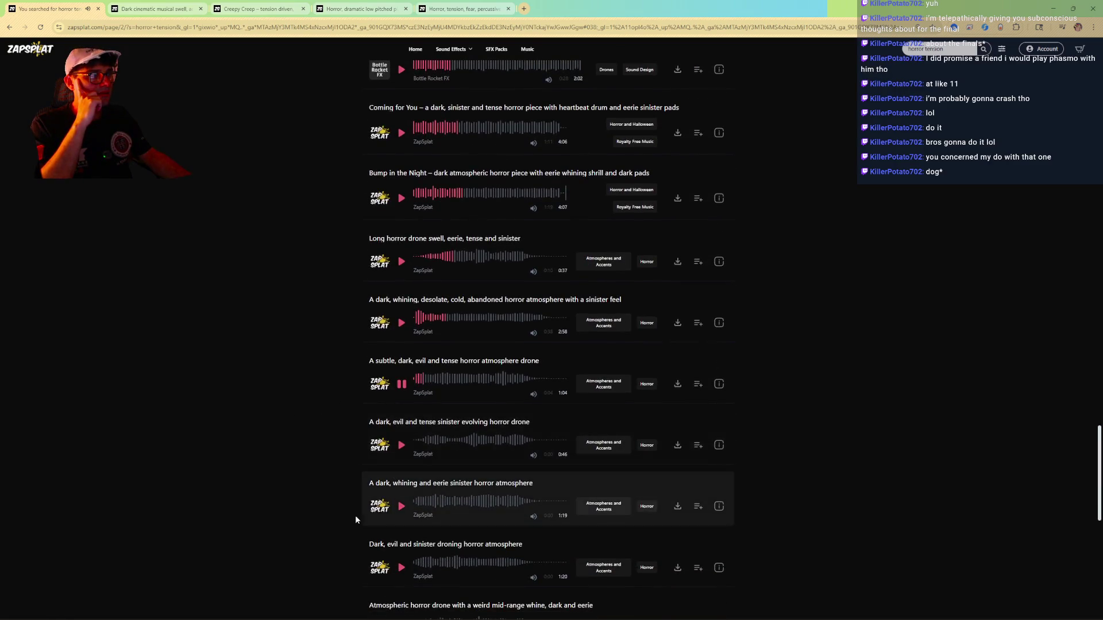
scroll(367, 504, "down", 1)
left_click(401, 500)
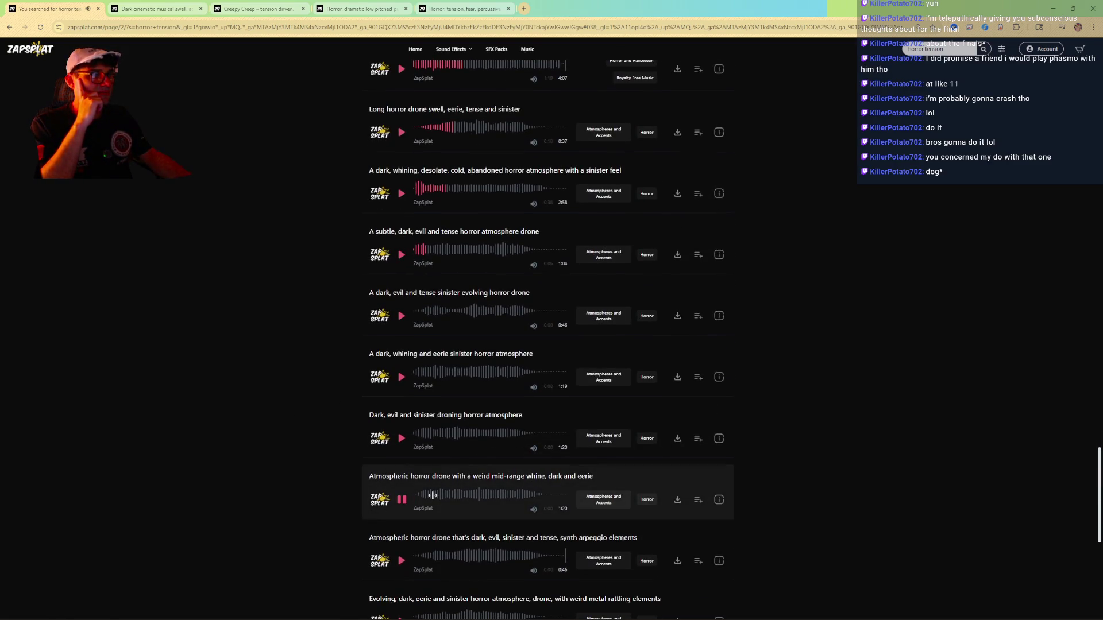
left_click(452, 495)
left_click(400, 500)
Preview the cold desolate and dark sinister mysterious drones, then advance to page 3.
scroll(397, 486, "down", 4)
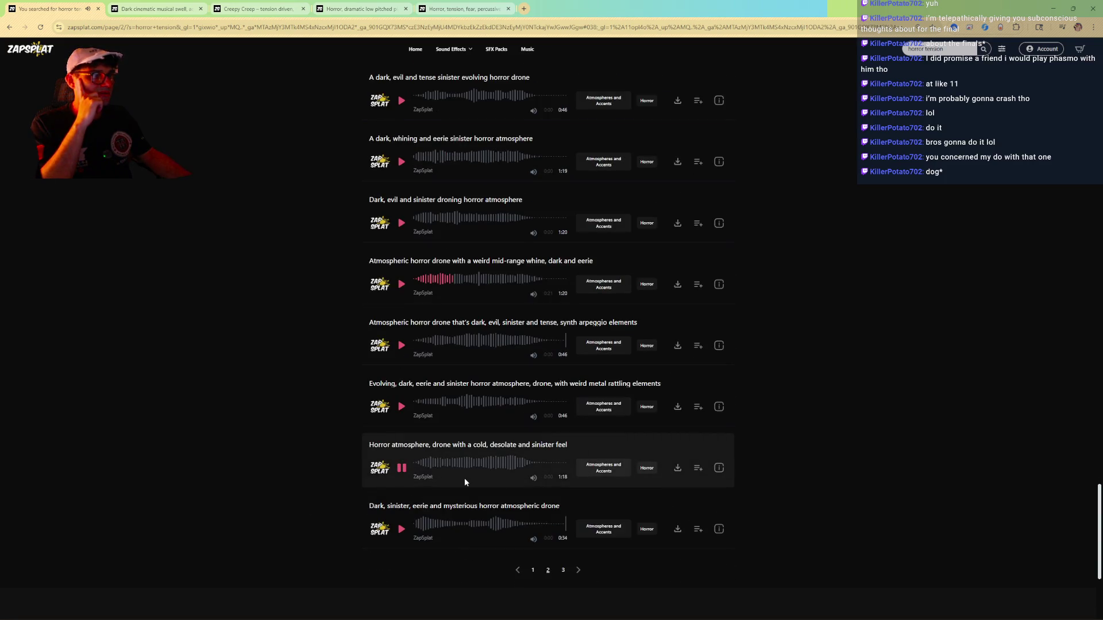
left_click(479, 462)
left_click(400, 529)
left_click(578, 571)
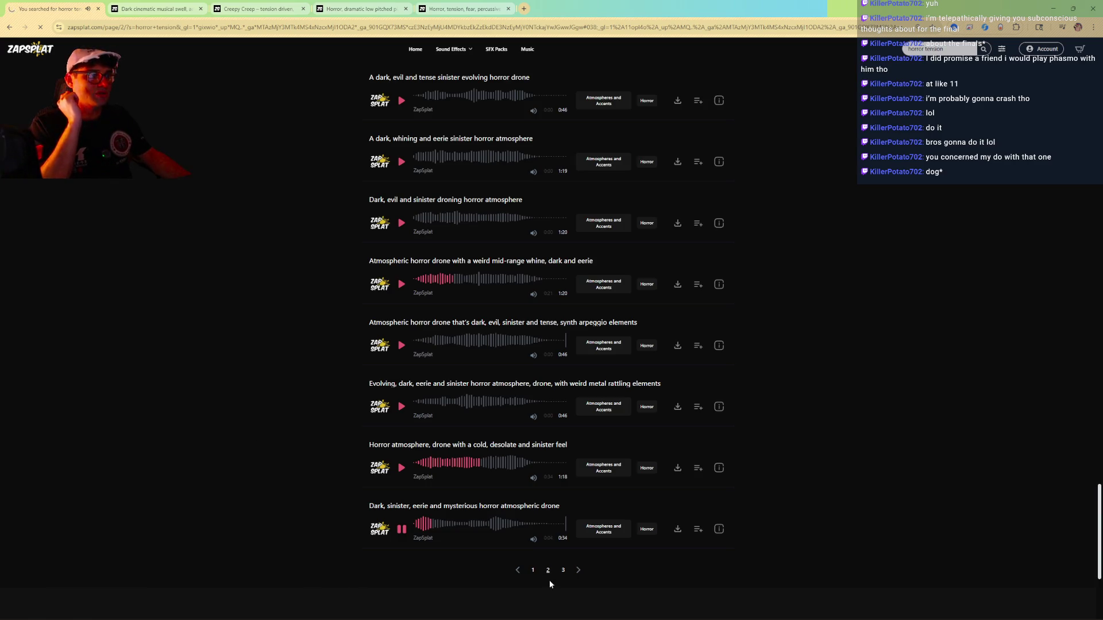
scroll(325, 336, "down", 1)
scroll(327, 324, "up", 1)
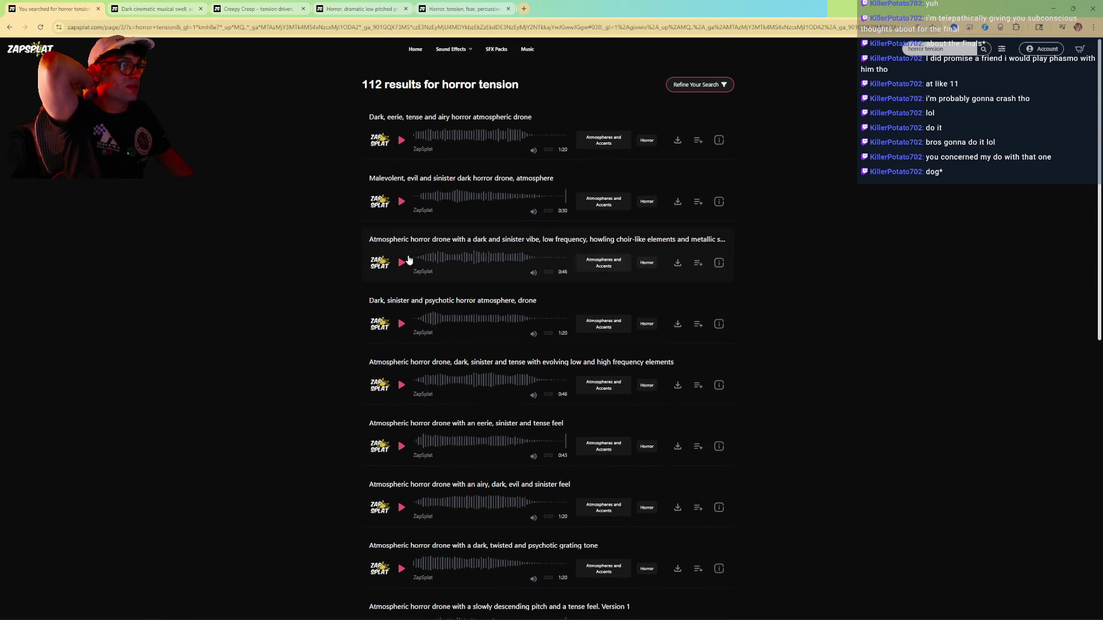
Play Enter the Forest at the bottom of page 3 from about 0:34, then stop it.
scroll(322, 322, "down", 2)
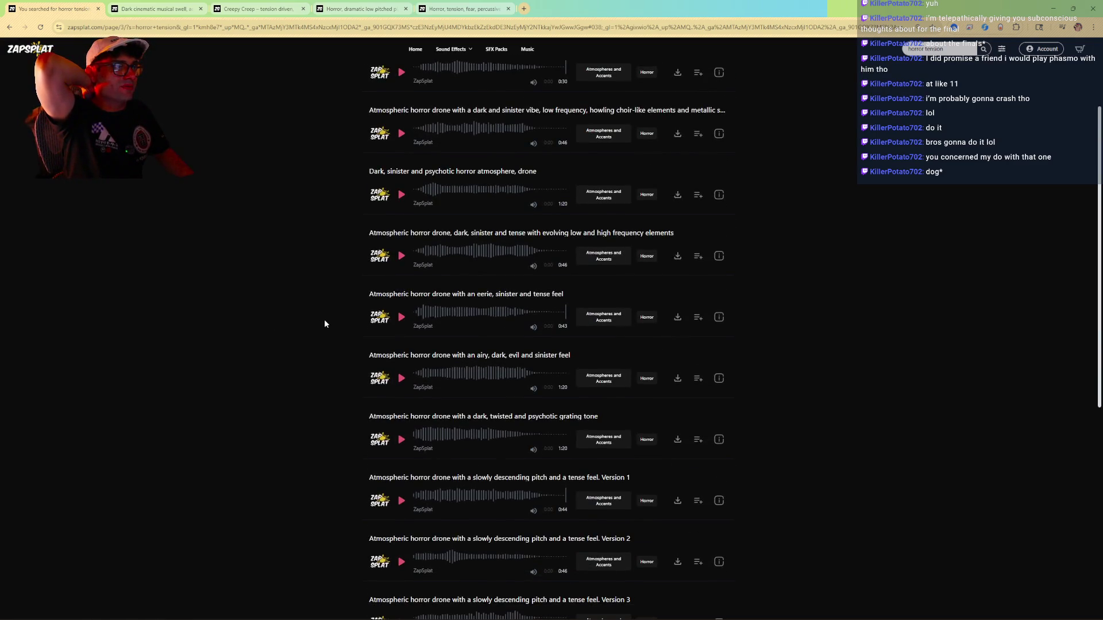
scroll(325, 319, "down", 4)
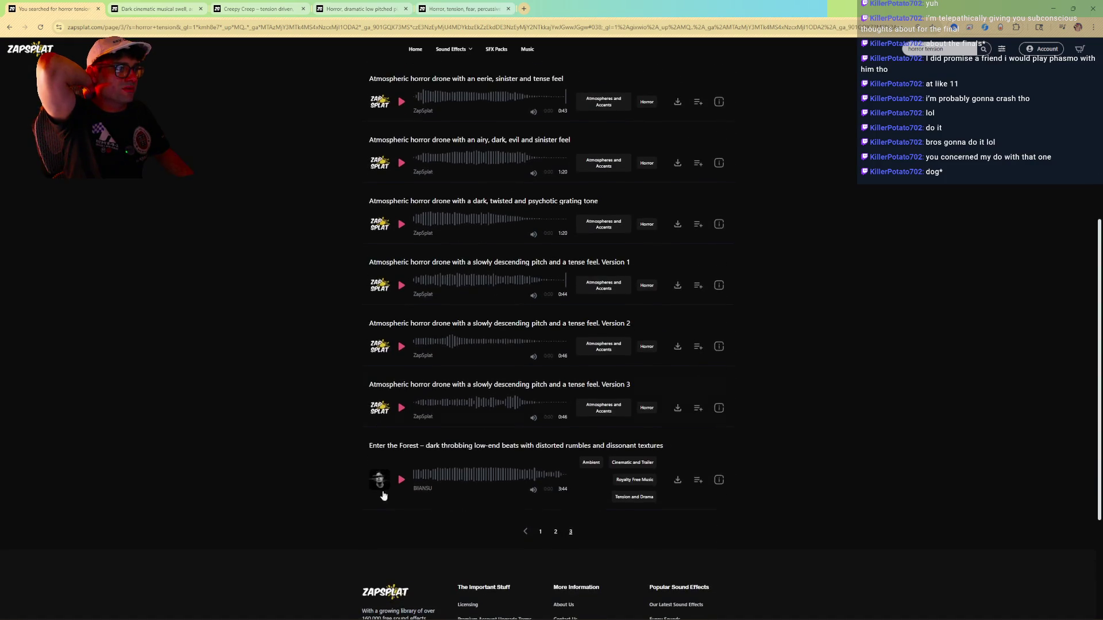
left_click(401, 480)
left_click(433, 476)
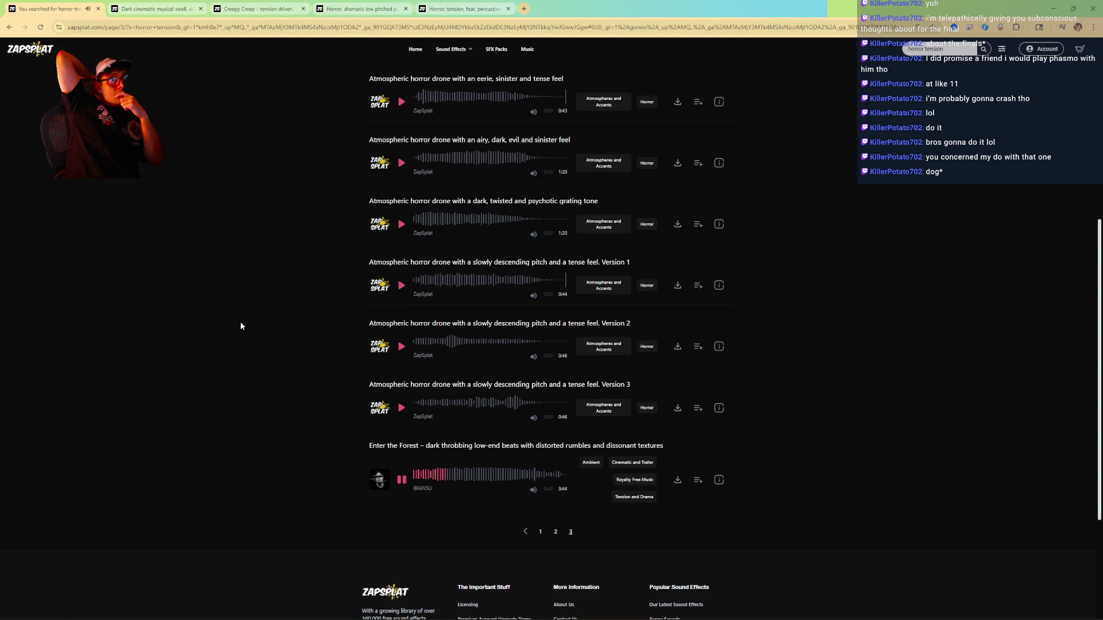
left_click(401, 480)
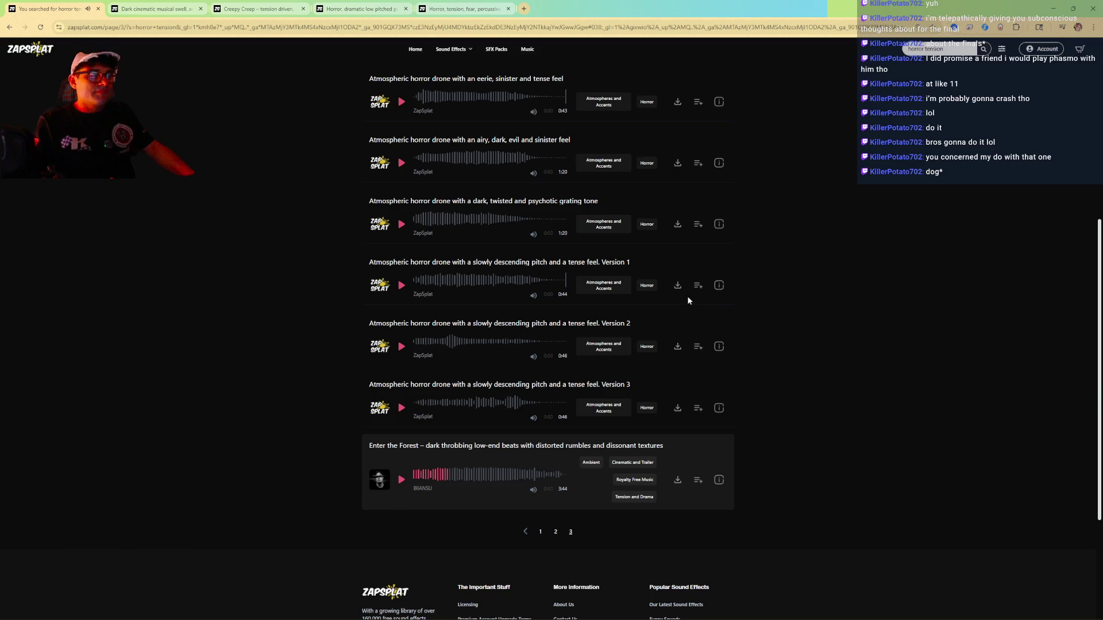
Search Zapsplat for 'horror percussion', then switch to the percussive taps with reverb page.
double_click(934, 49)
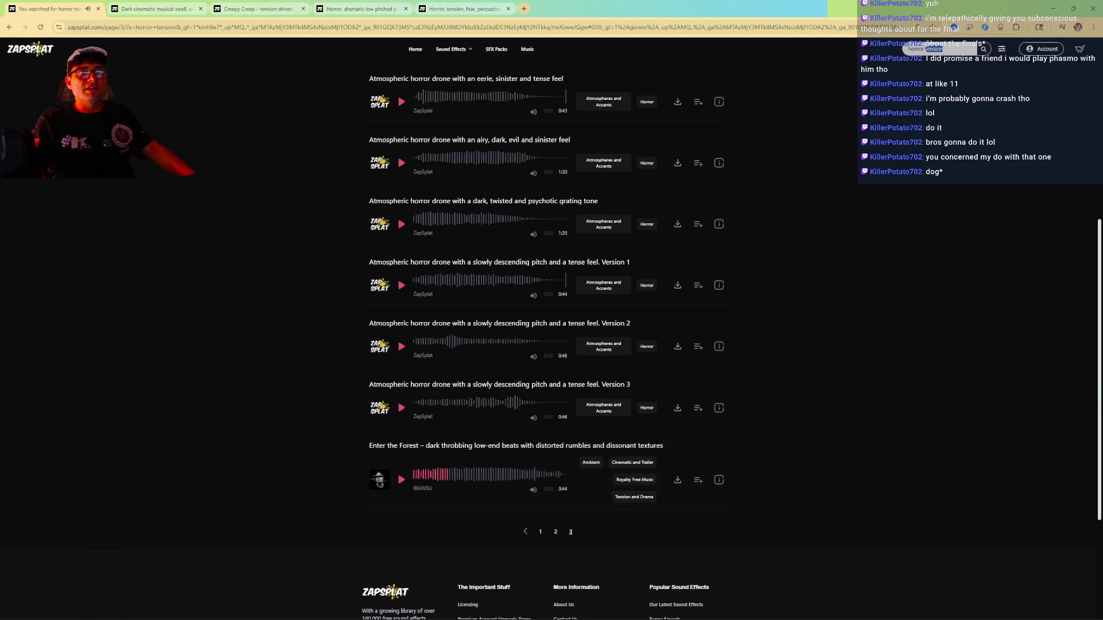
type("per")
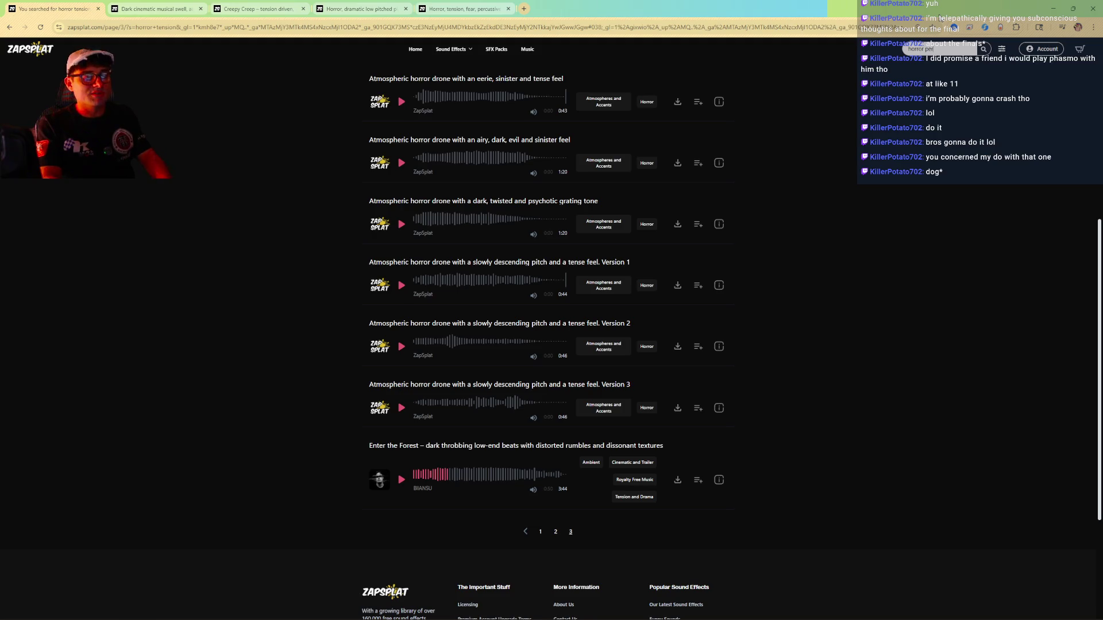
type("cussion")
key("Return")
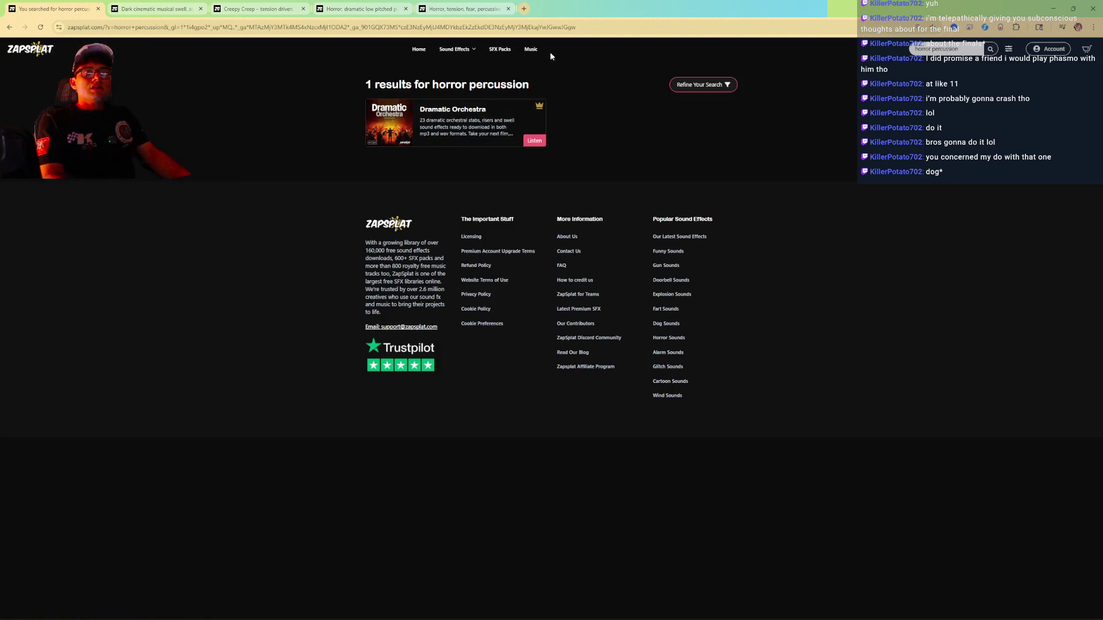
left_click(465, 13)
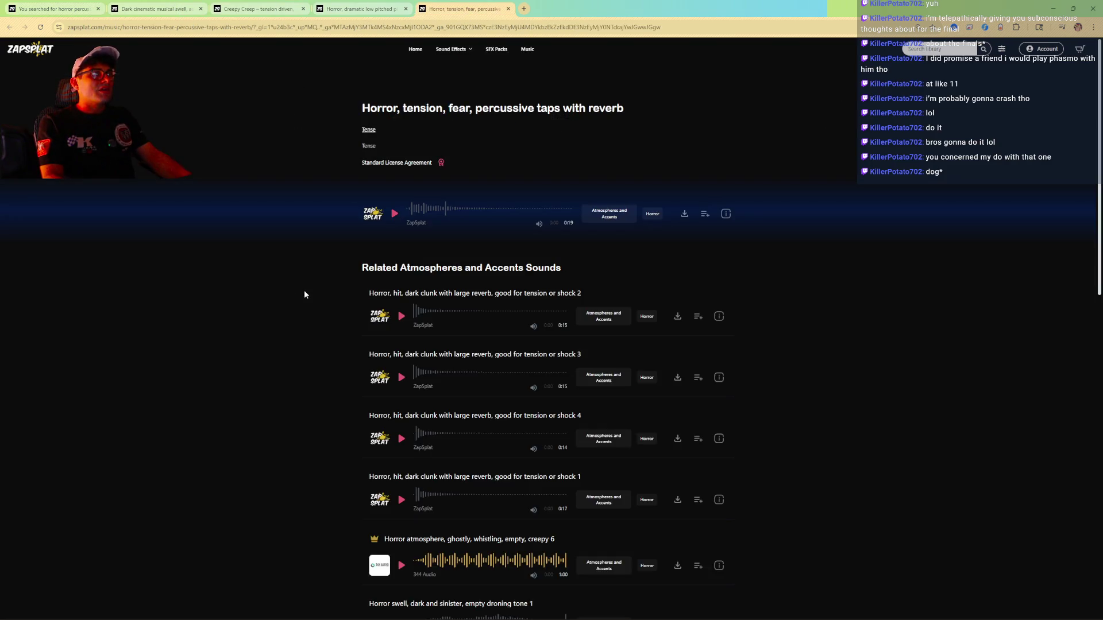
Preview percussive taps, then stop and close the low pitched piano stabs page.
left_click(395, 214)
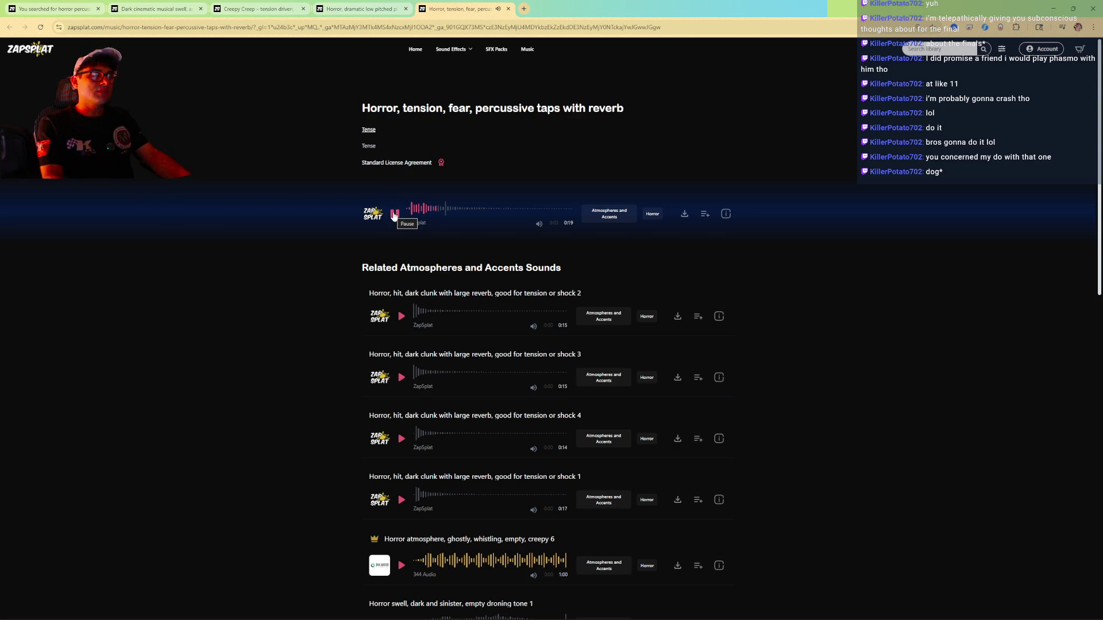
left_click(363, 14)
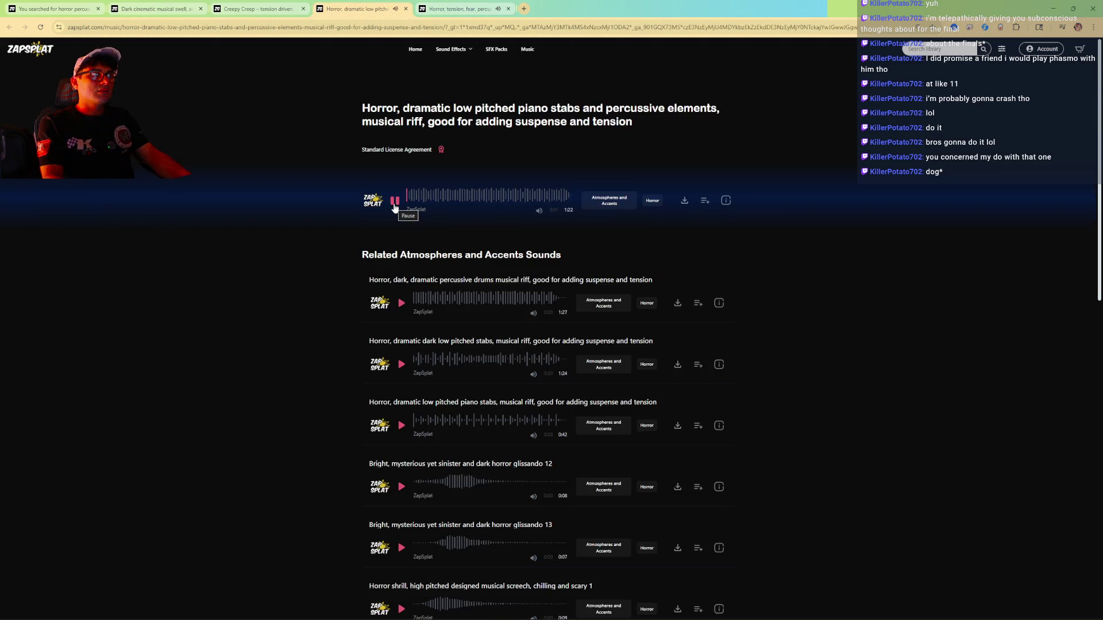
left_click(394, 202)
left_click(405, 9)
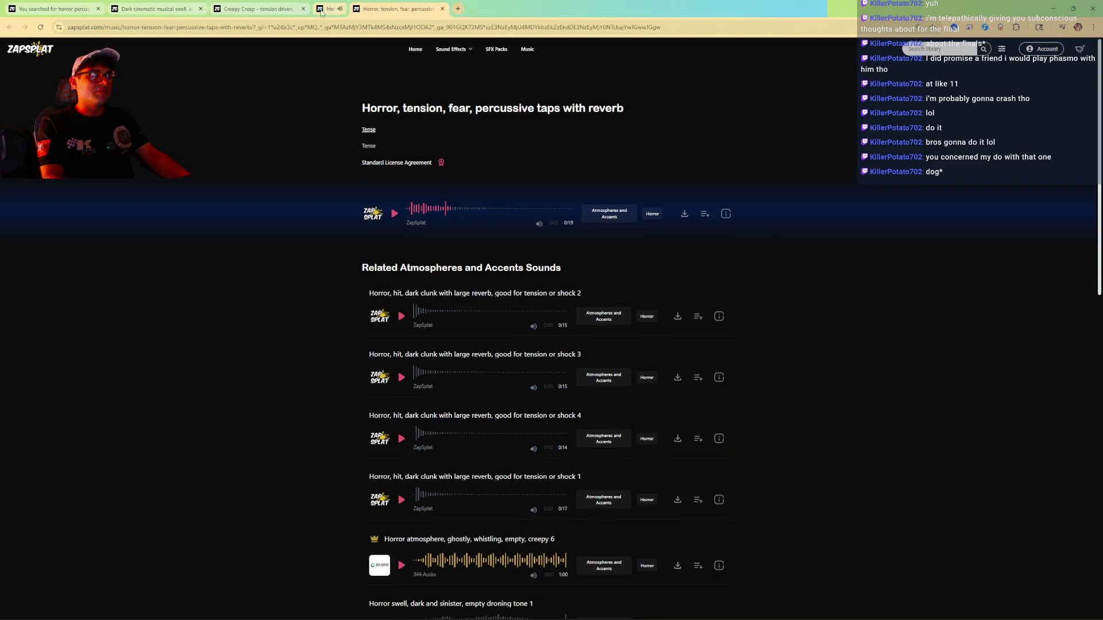
left_click(290, 9)
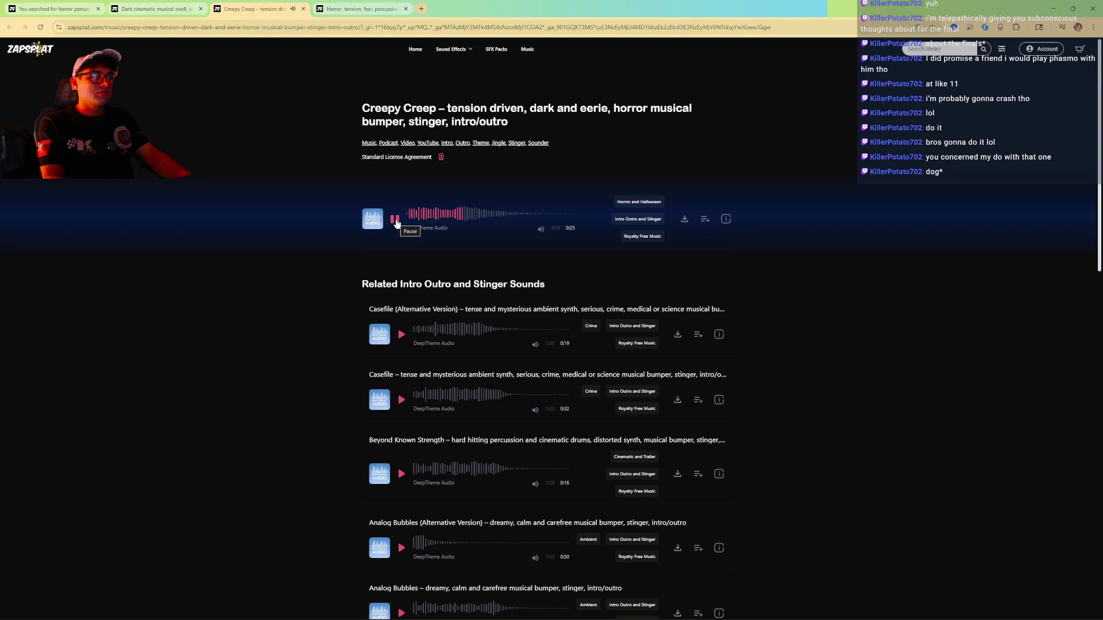
Stop and close the Creepy Creep page, then replay the percussive taps with reverb preview.
left_click(396, 223)
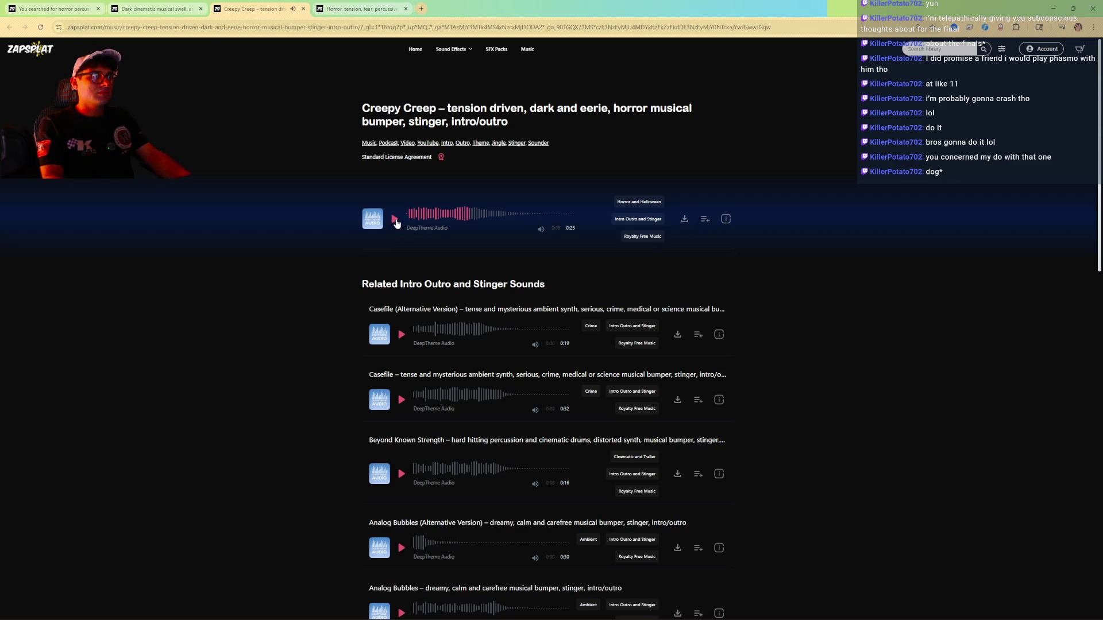
left_click(303, 8)
left_click(162, 12)
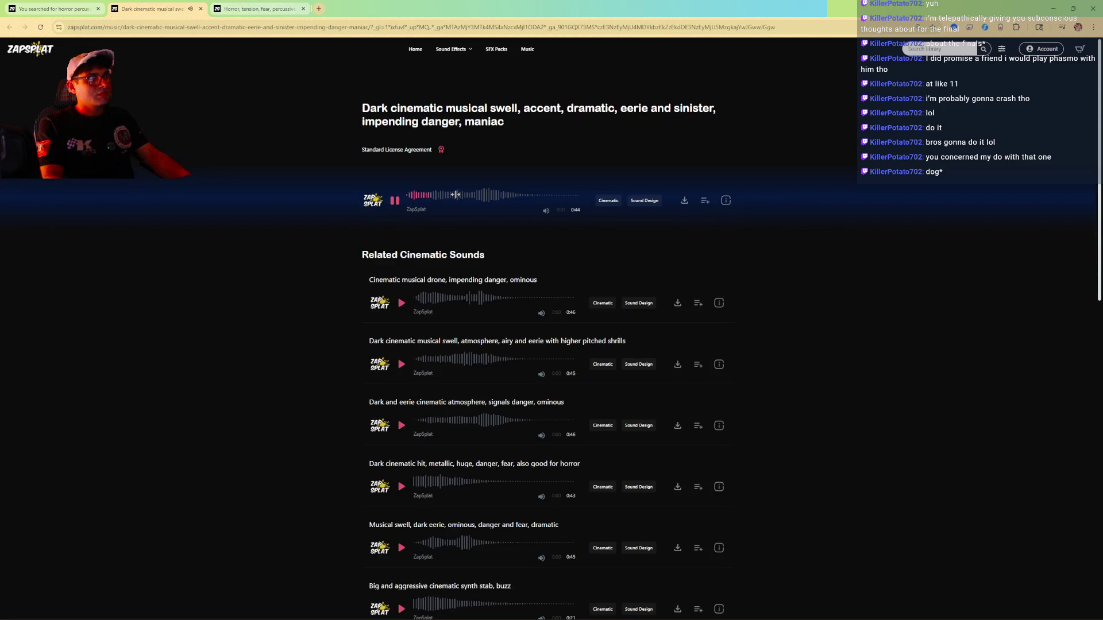
left_click(478, 198)
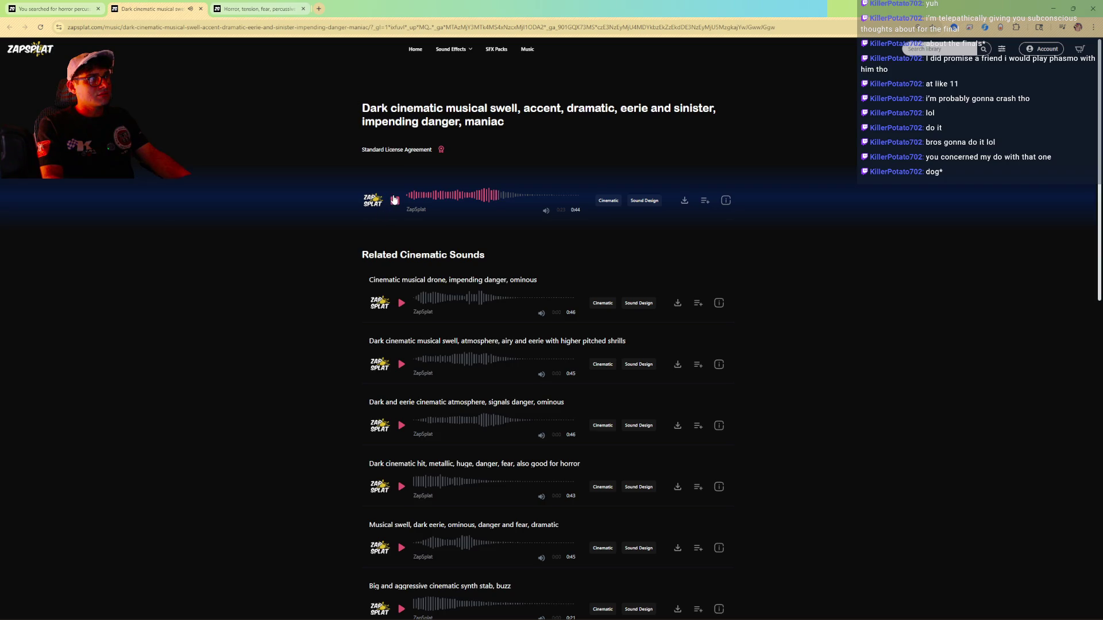
left_click(259, 11)
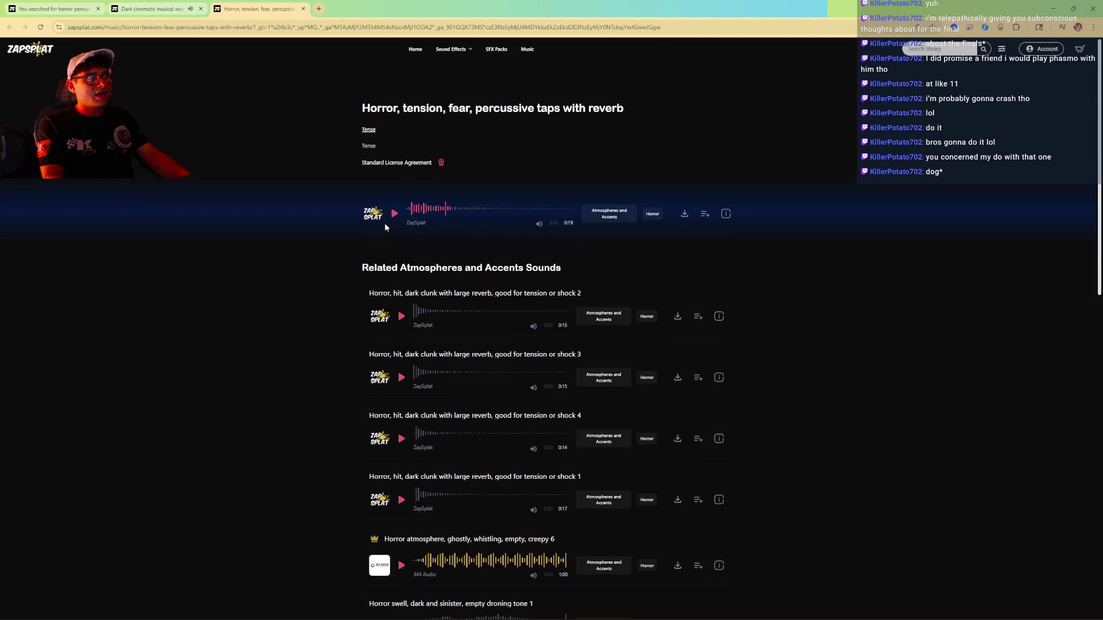
left_click(394, 217)
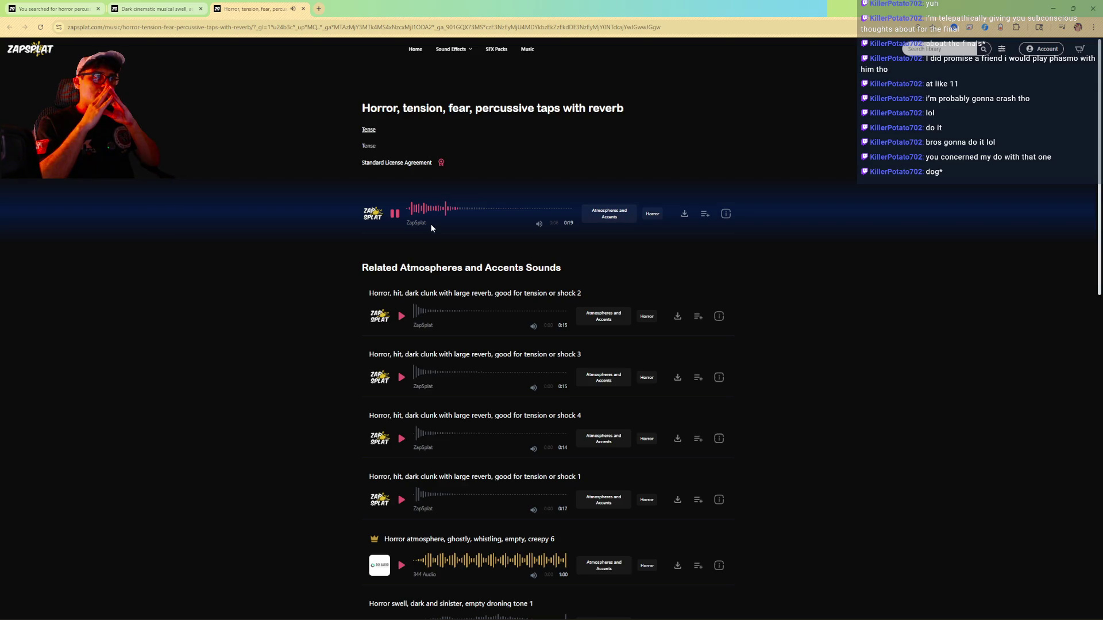
Download the percussive taps MP3 into a new 'Percussion' folder under 04_Audio > Stings.
left_click(682, 213)
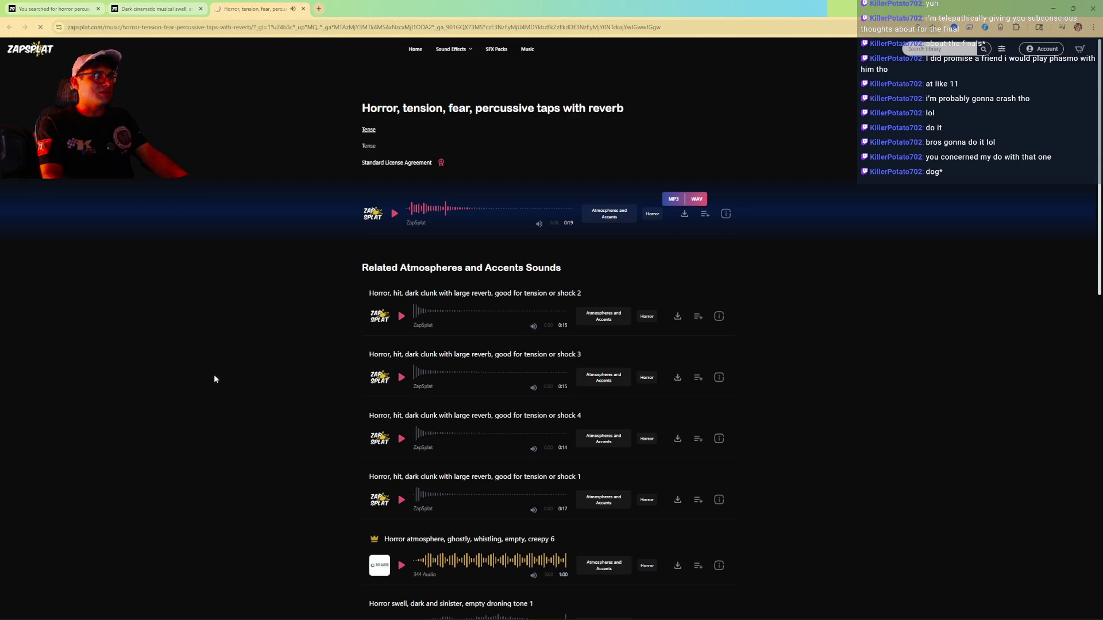
left_click(673, 199)
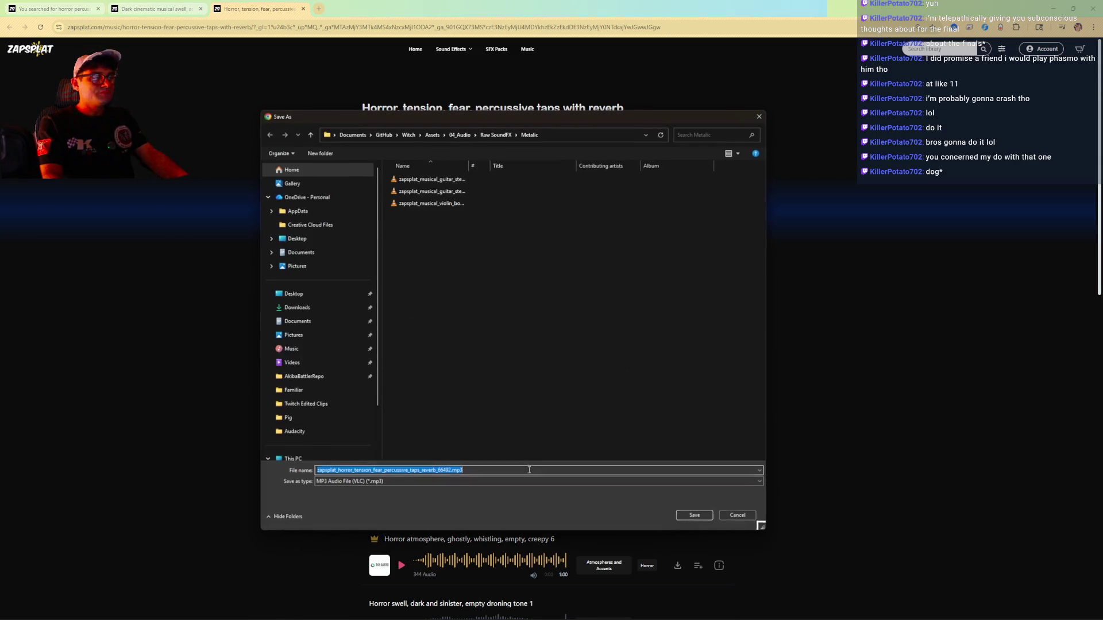
left_click(498, 138)
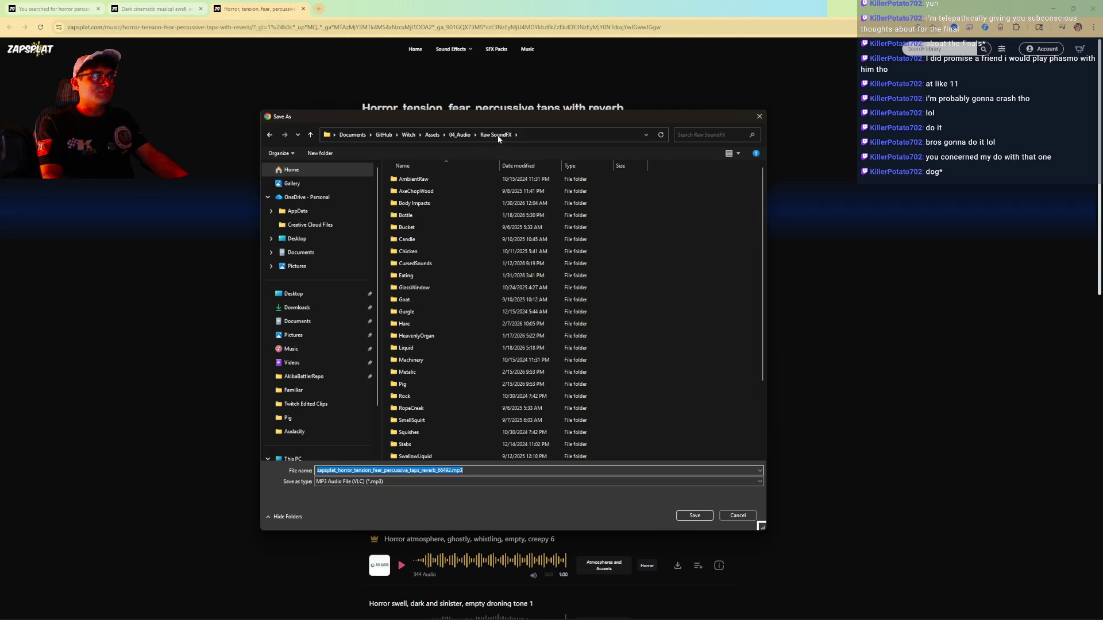
left_click(459, 134)
double_click(438, 227)
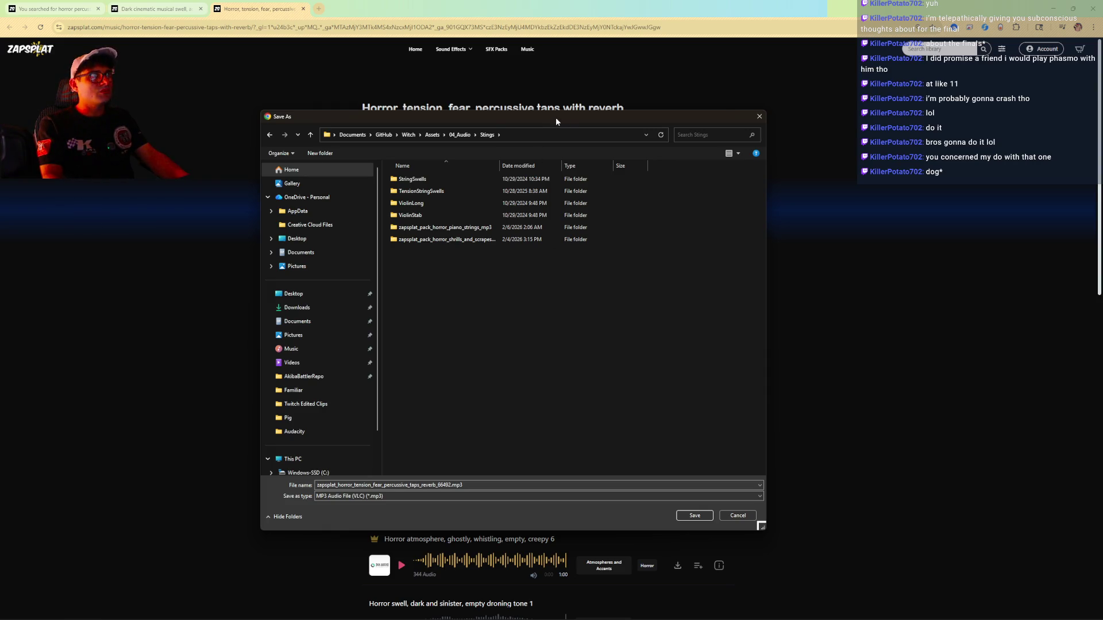
key("ctrl+shift+n")
type("Percussion")
key("Return")
key("Return")
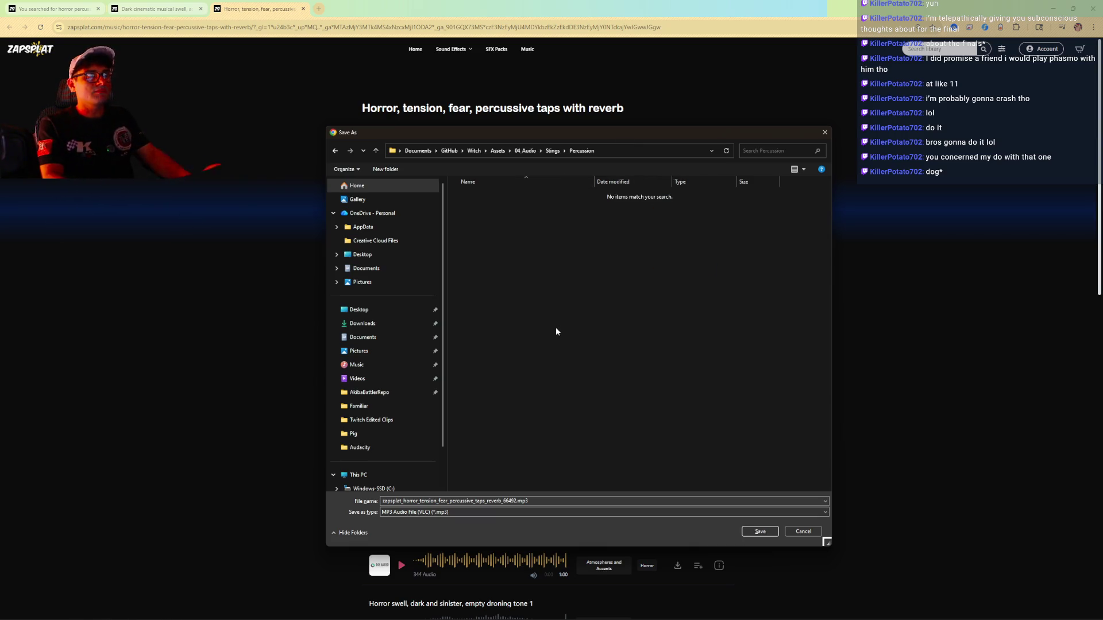
key("Return")
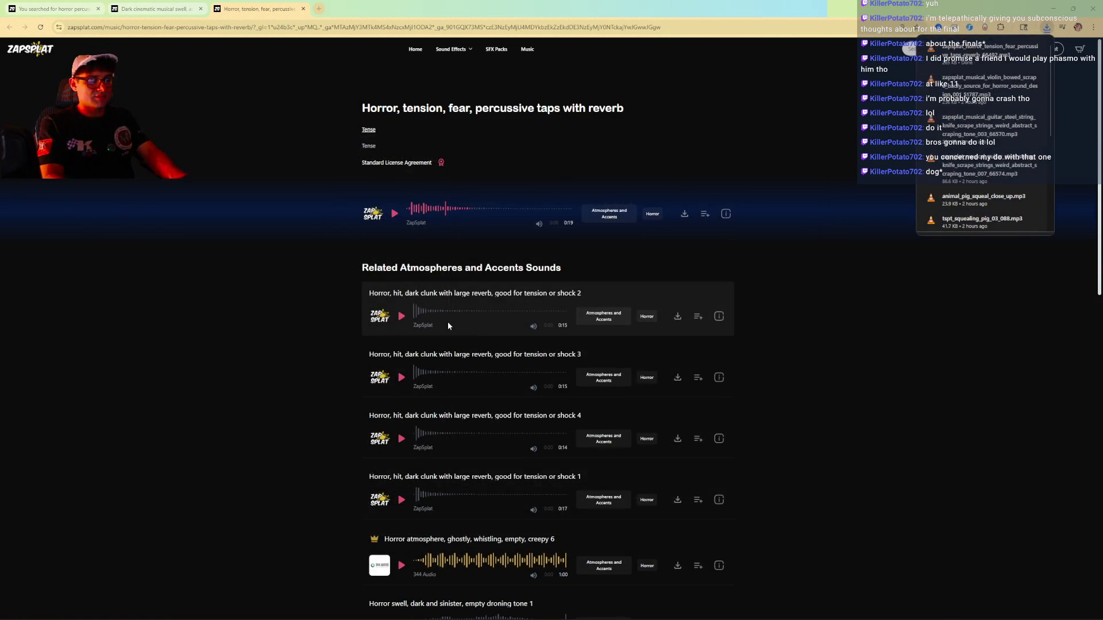
Locate the downloaded MP3 via Chrome downloads, drag it into a new Audacity project and play it.
key("alt+Tab")
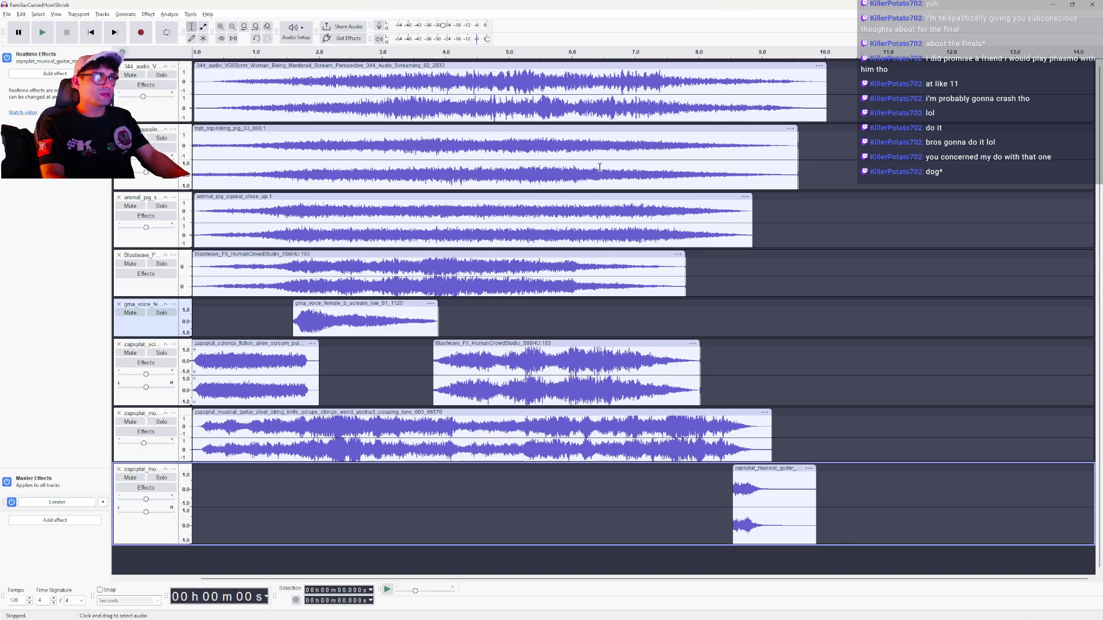
key("alt+Tab")
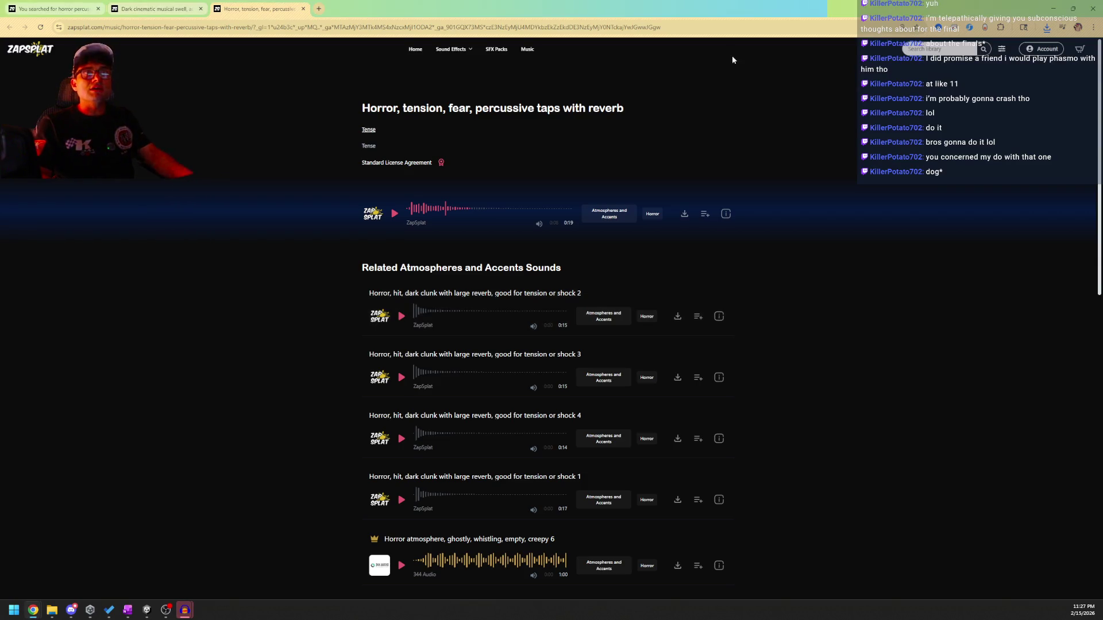
left_click(1046, 28)
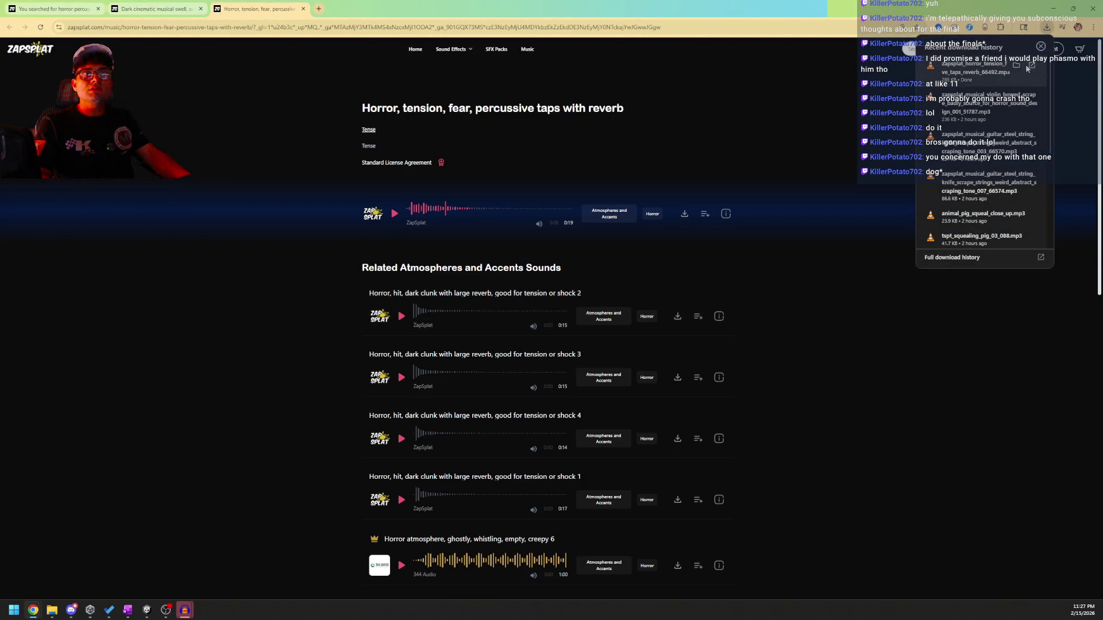
left_click(1031, 67)
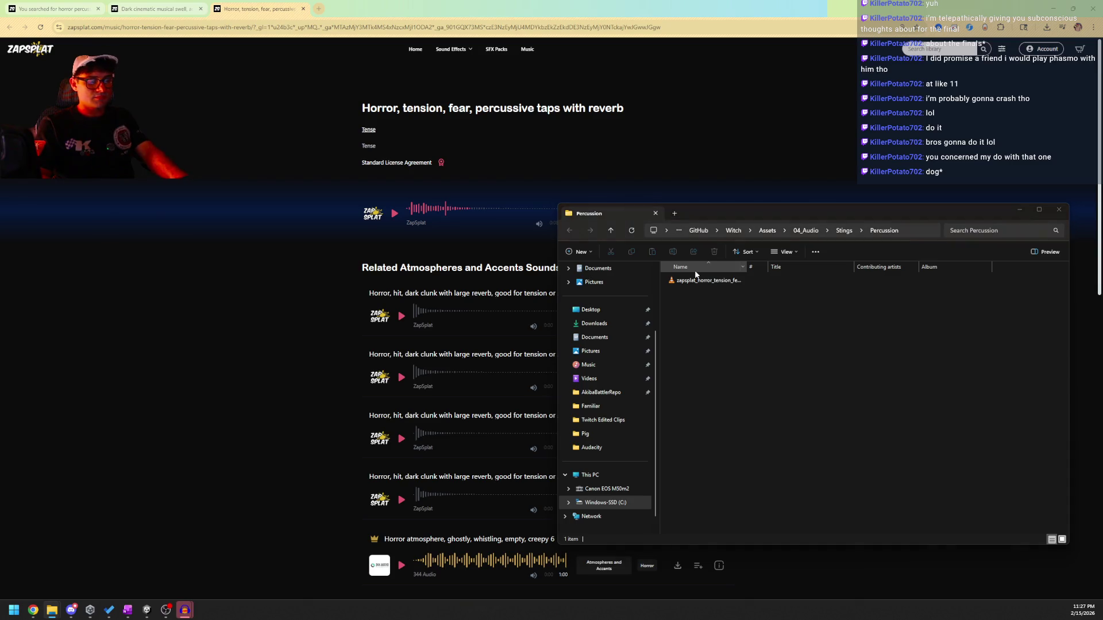
double_click(695, 274)
key("alt+Tab")
mouse_move(706, 281)
left_mouse_down()
mouse_move(330, 237)
mouse_move(356, 241)
left_mouse_up()
key("space")
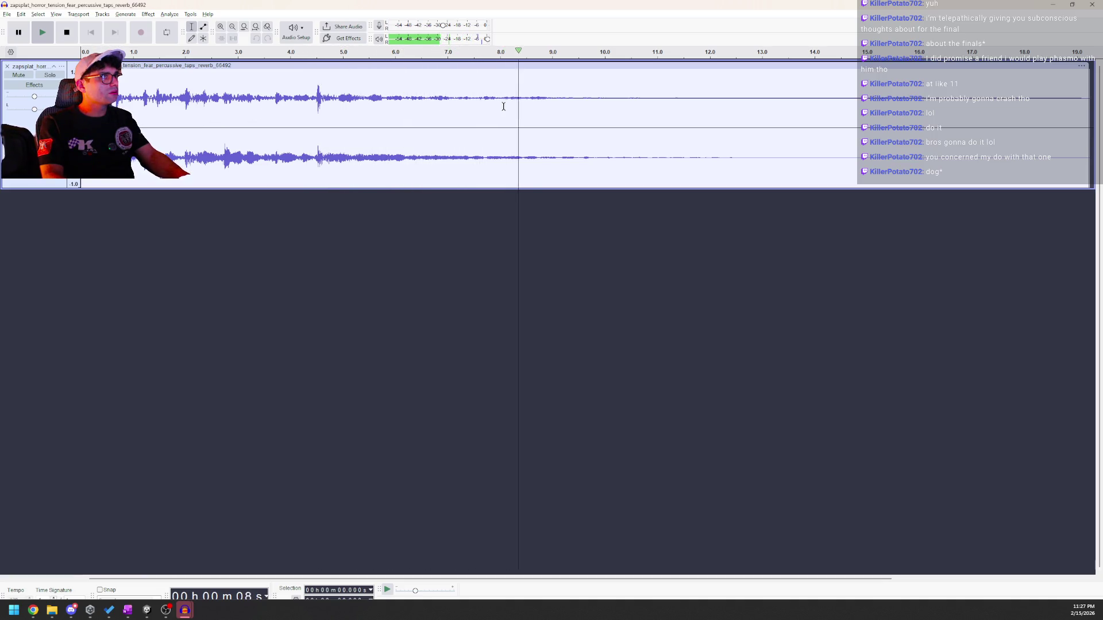
Delete the audio after 8 seconds and replay the trimmed clip from the start.
key("space")
left_click_drag(503, 106, 1091, 115)
key("Delete")
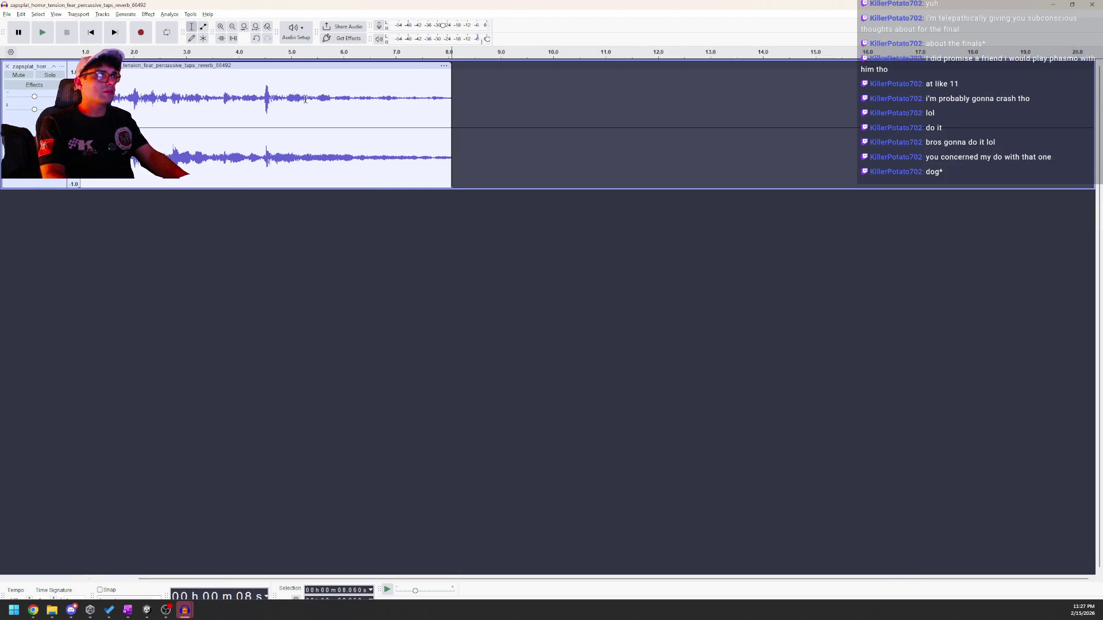
key("Home")
key("space")
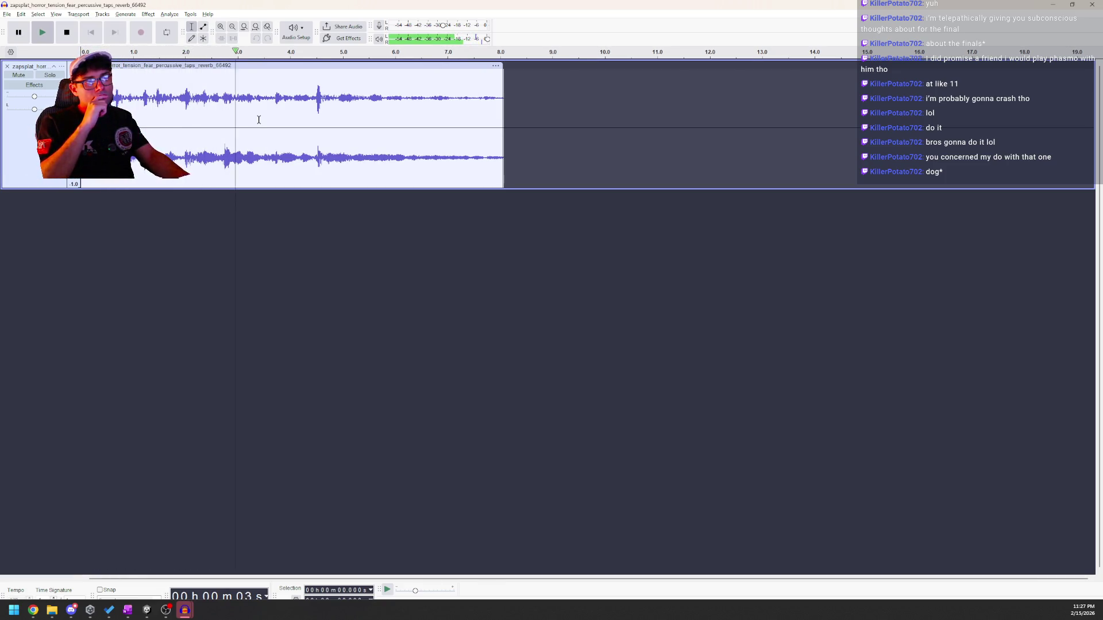
key("space")
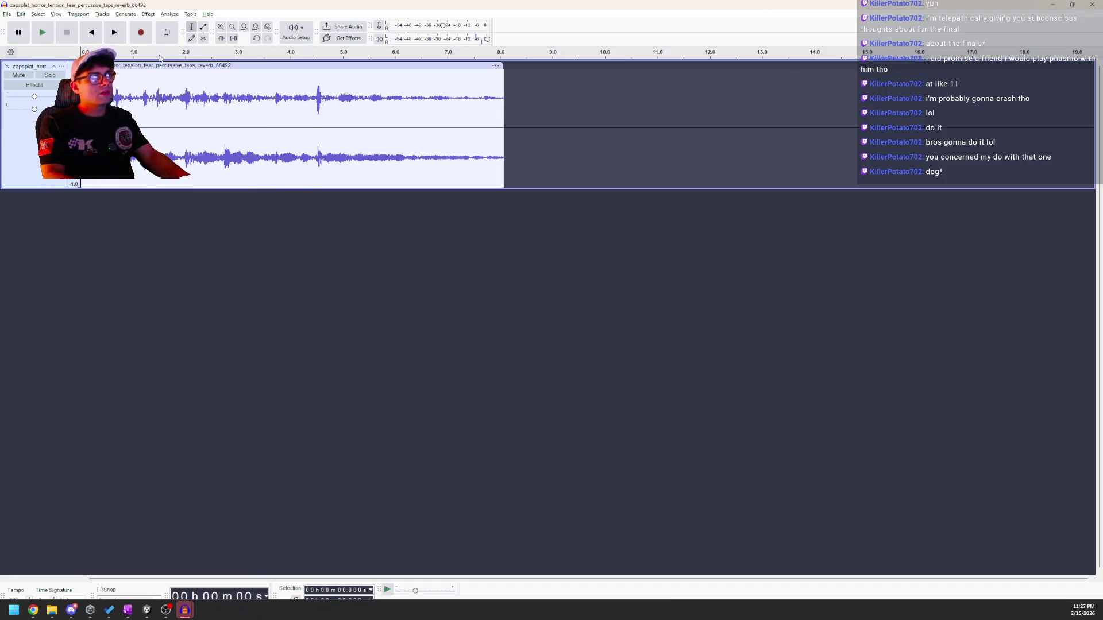
Paste a second copy of the clip directly after its end.
left_click(161, 64)
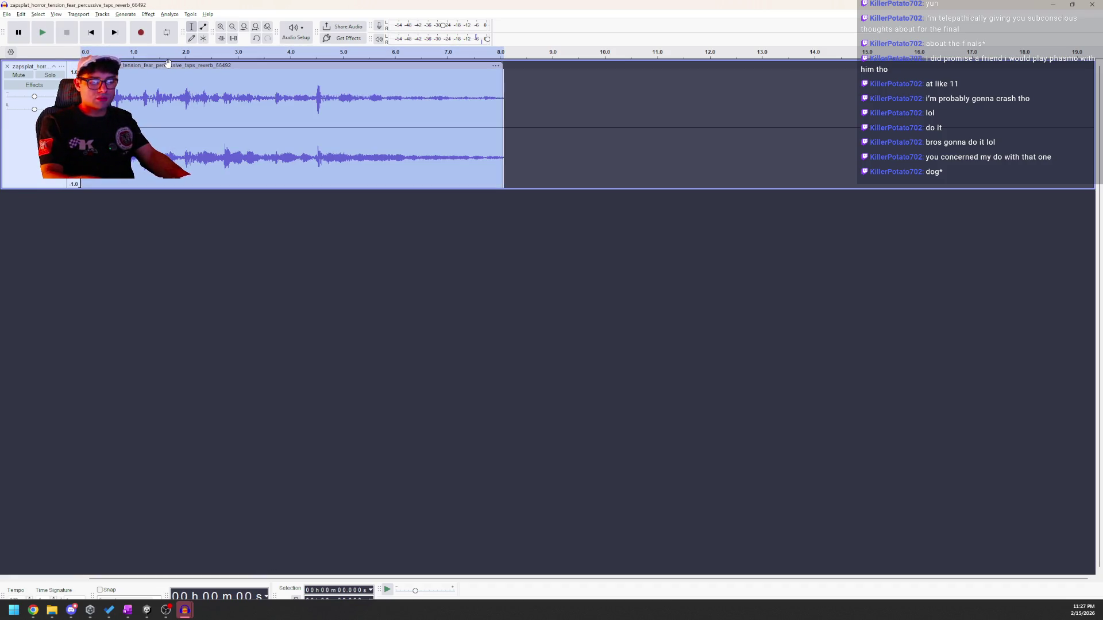
mouse_move(157, 61)
left_mouse_down()
mouse_move(339, 63)
mouse_move(181, 63)
left_mouse_up()
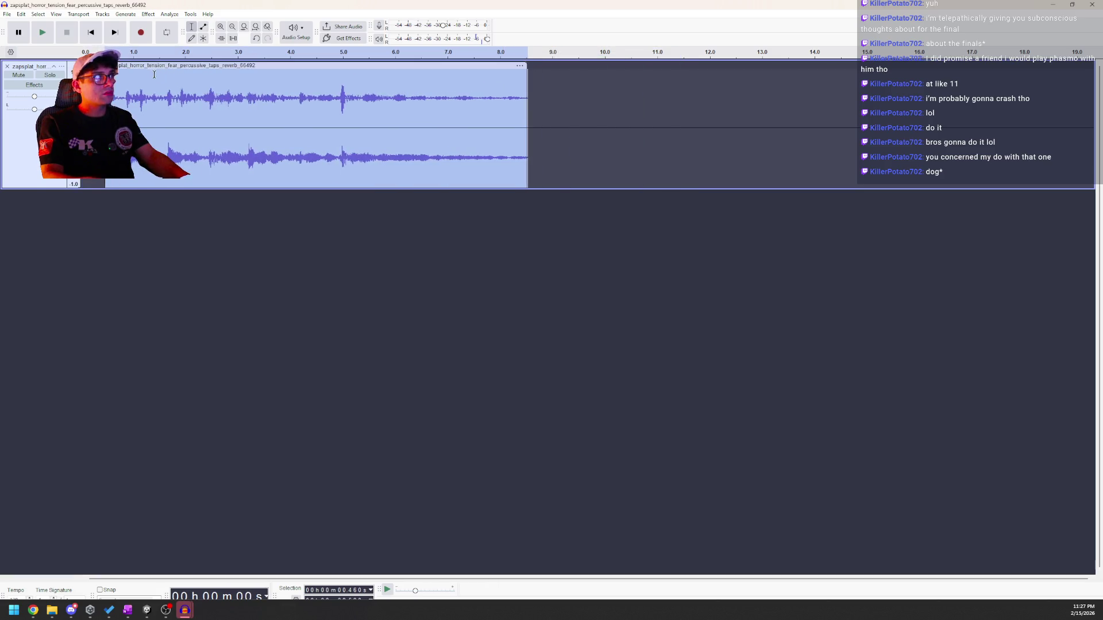
key("ctrl+z")
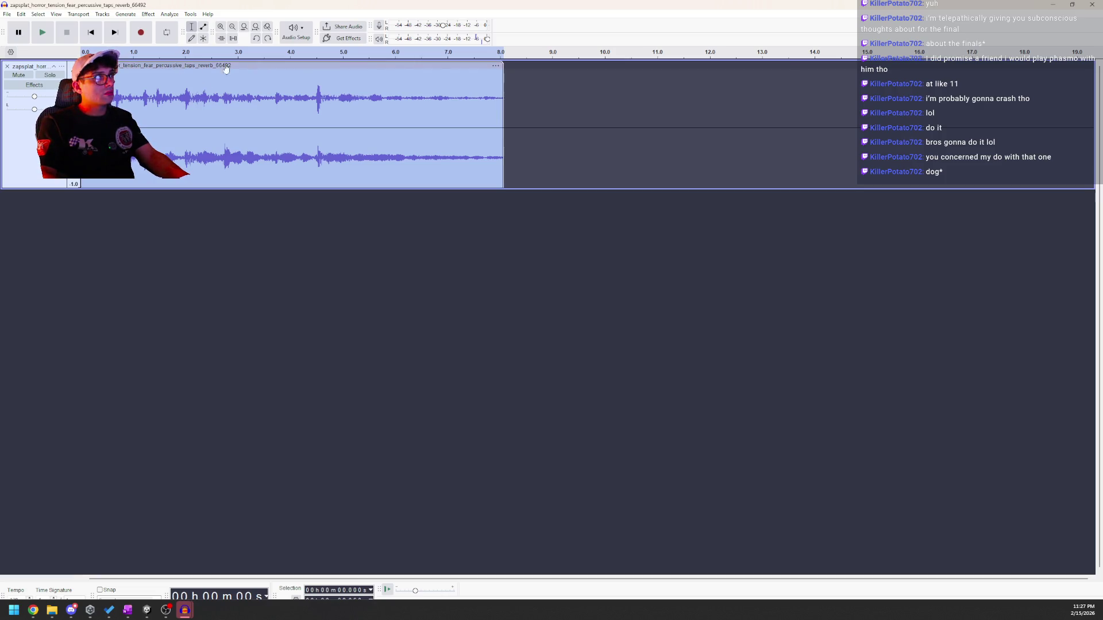
left_click(493, 102)
key("ctrl+v")
Delete the short gap at the join around 7.5 seconds.
left_click_drag(459, 101, 540, 115)
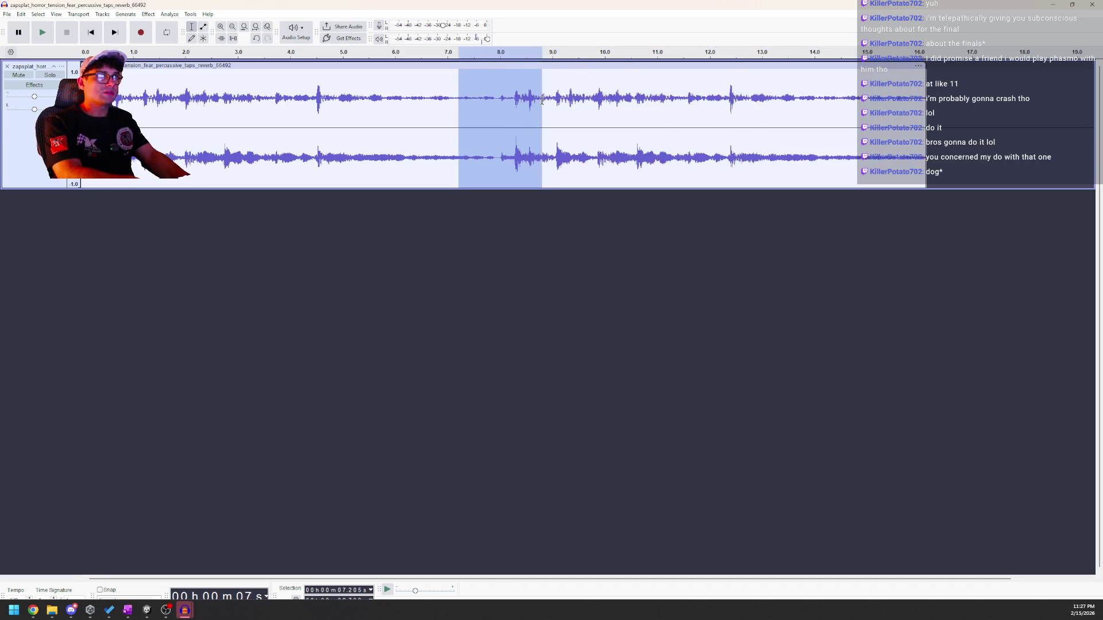
right_click(536, 131)
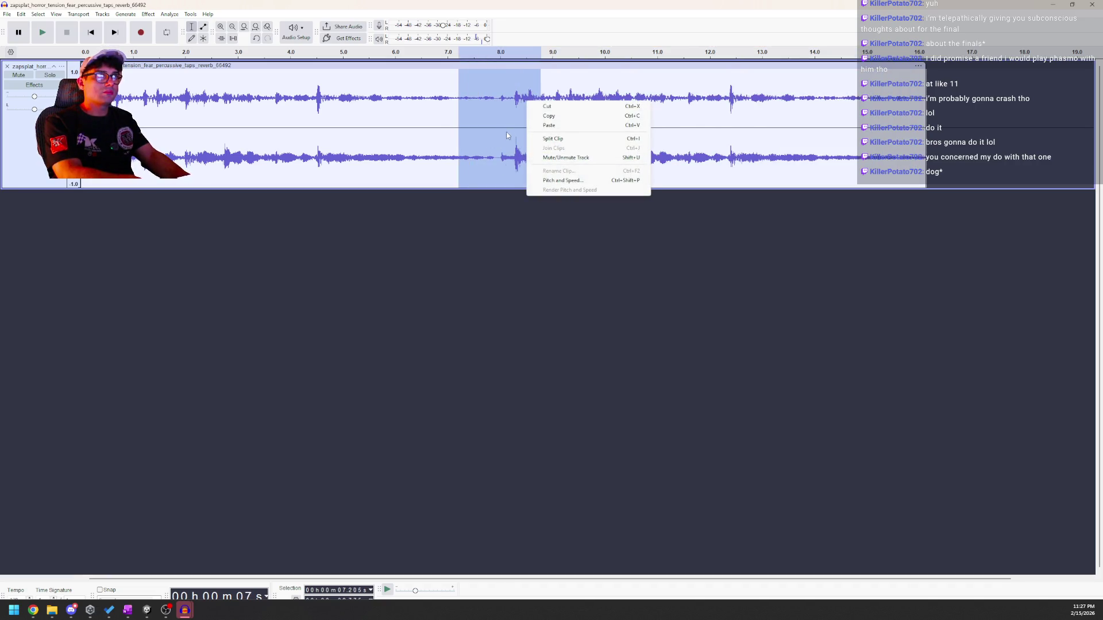
left_click(473, 120)
mouse_move(500, 109)
left_mouse_down()
mouse_move(455, 110)
mouse_move(514, 109)
left_mouse_up()
key("Delete")
Apply a crossfade to the join, then listen from 6.2 seconds and from the start.
left_click(148, 14)
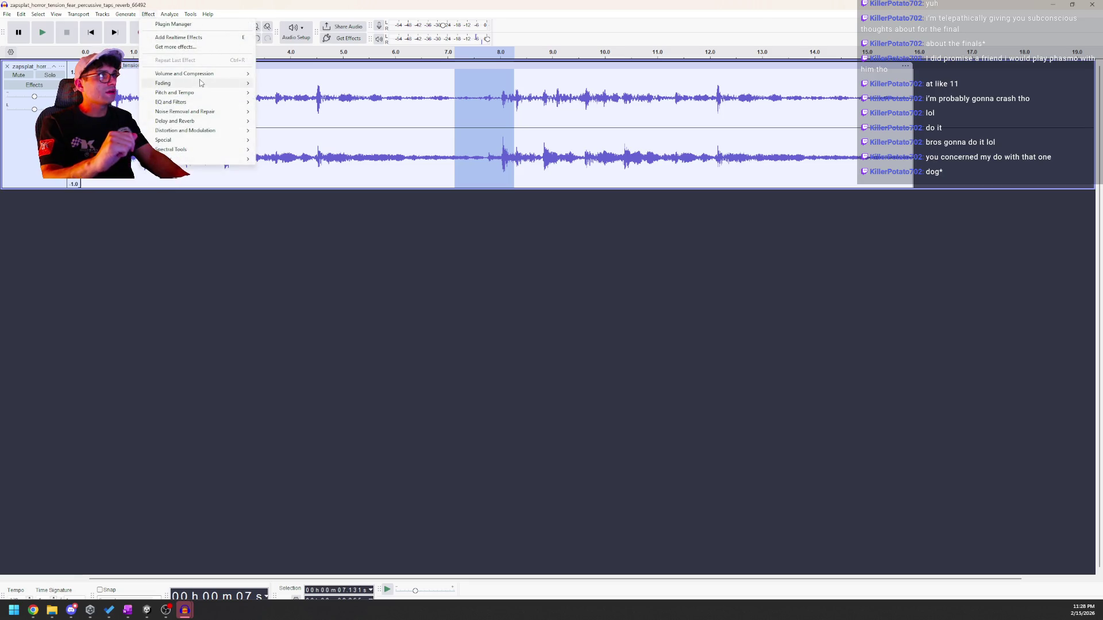
mouse_move(218, 84)
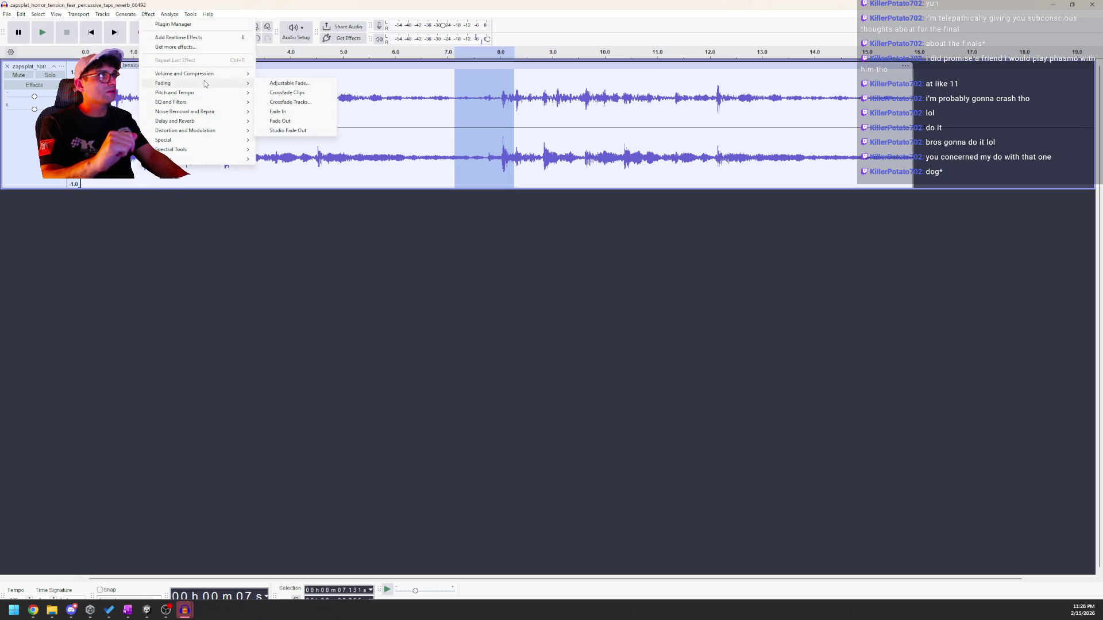
left_click(287, 93)
left_click(406, 93)
key("space")
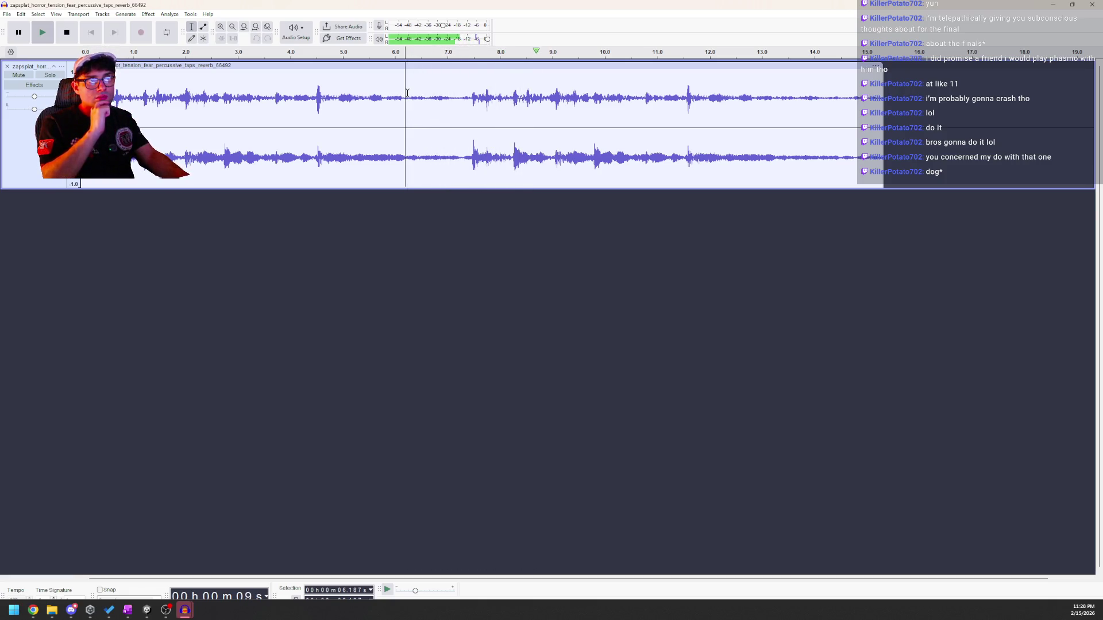
left_click(67, 34)
left_click(90, 32)
key("space")
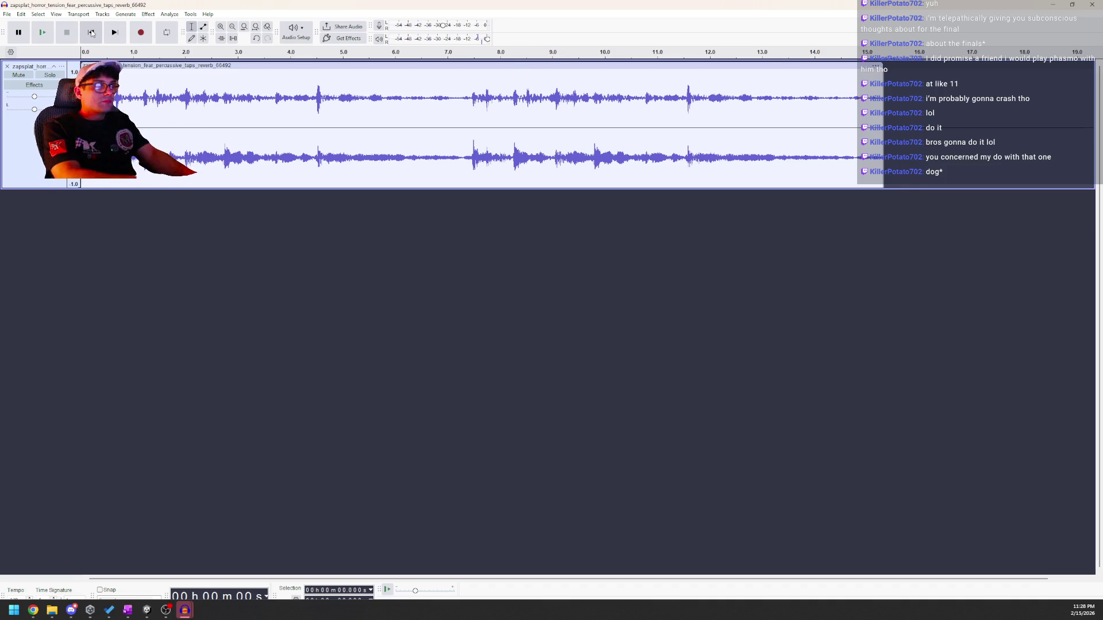
Cut the clip at about 8 seconds and listen to its tail from 6.5 seconds.
left_click_drag(487, 115, 499, 115)
key("ctrl+z")
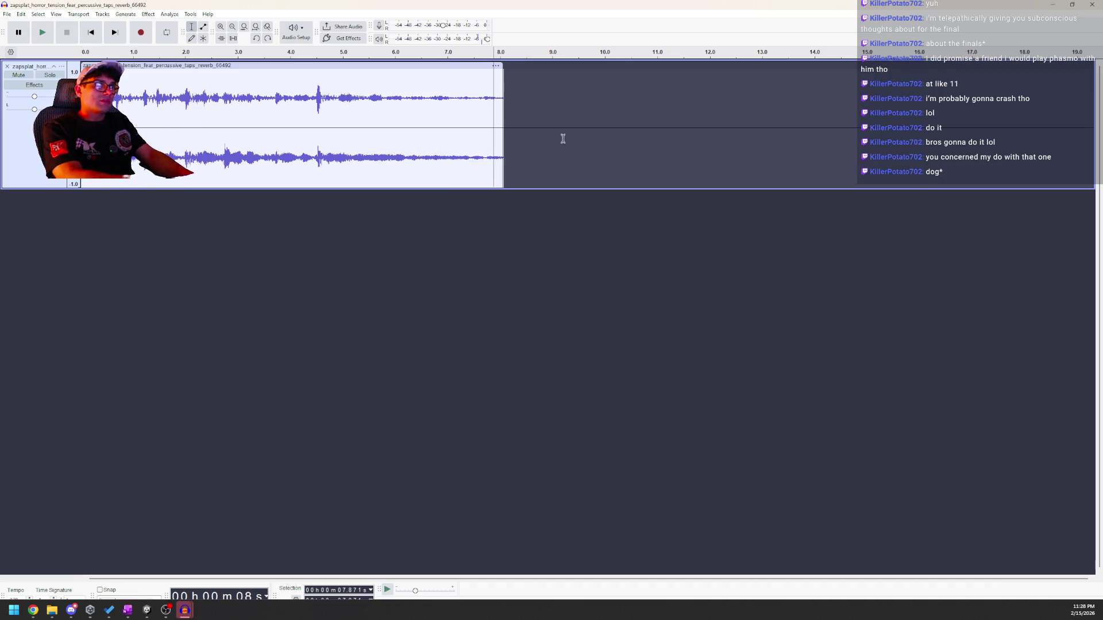
left_click(424, 96)
key("space")
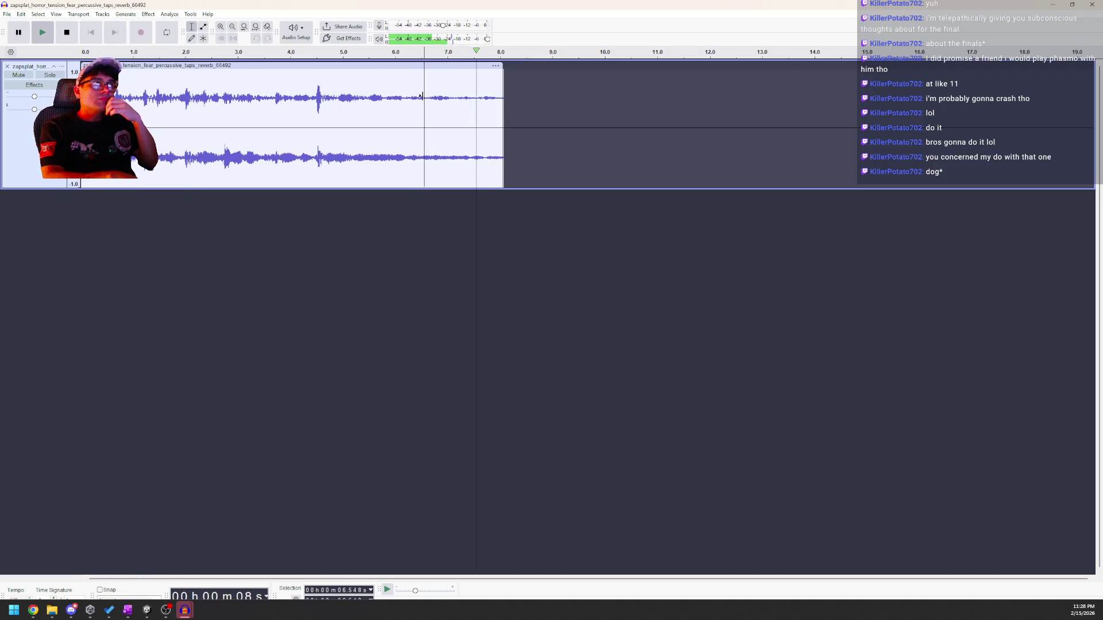
key("space")
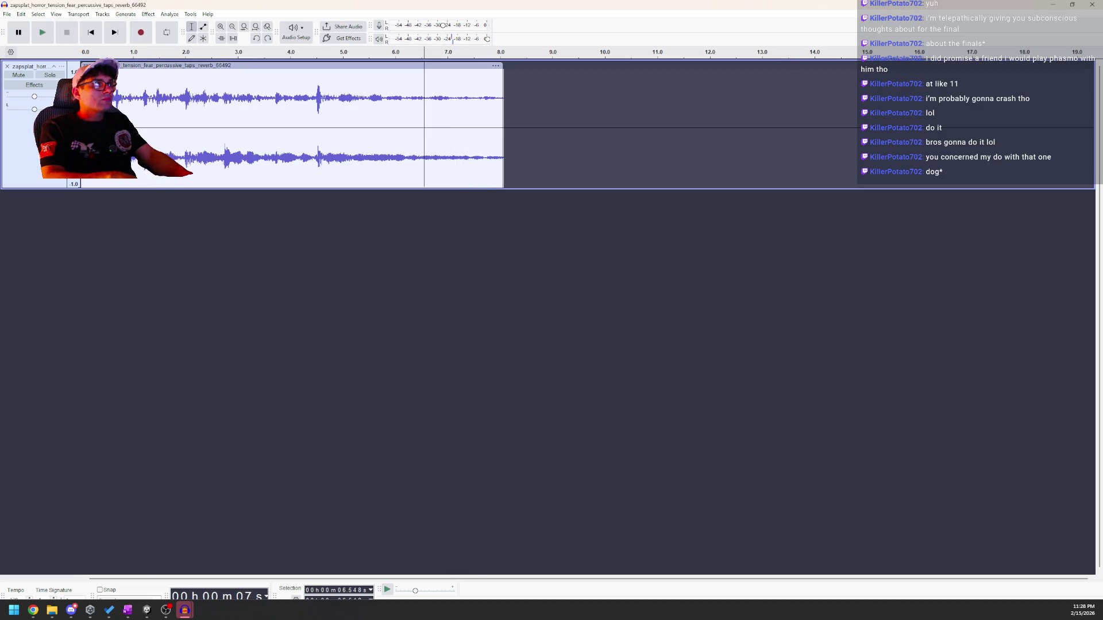
Undo an accidental clip move and play the loop from the beginning.
left_click_drag(115, 65, 185, 65)
left_click(141, 85)
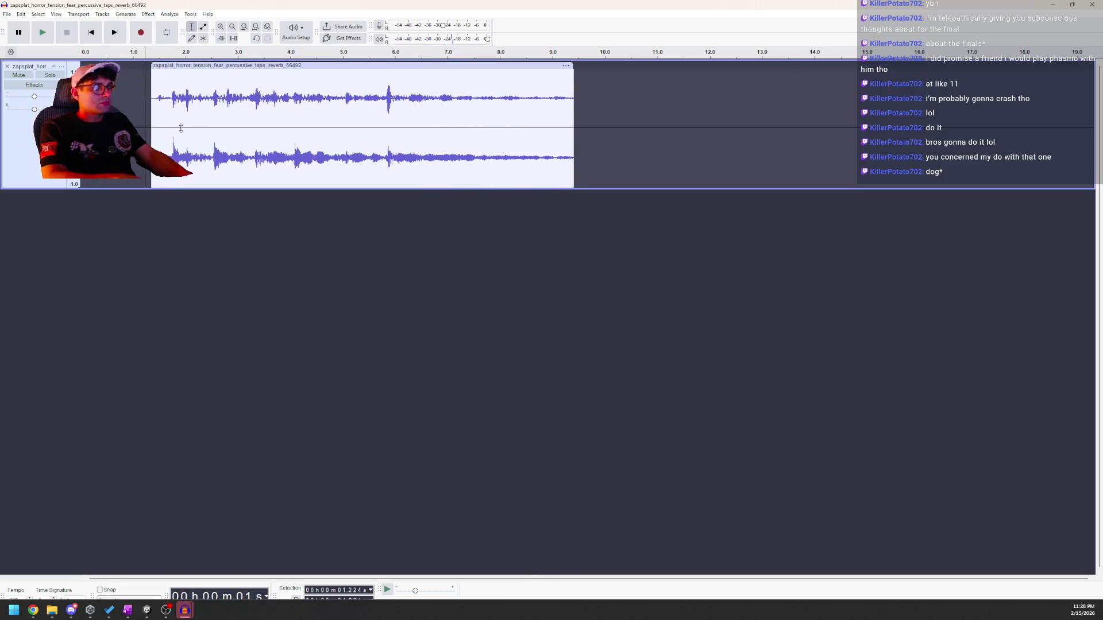
key("ctrl+z")
left_click(92, 34)
key("space")
key("space")
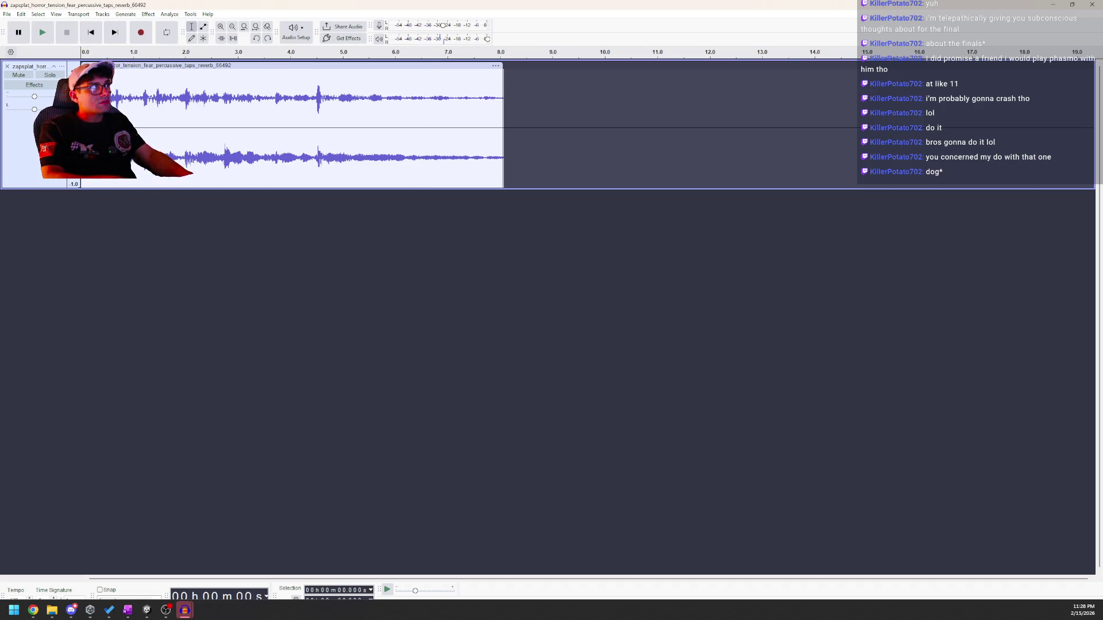
Trim the first fraction of a second off the clip start and play the trimmed loop.
key("space")
key("x")
key("Delete")
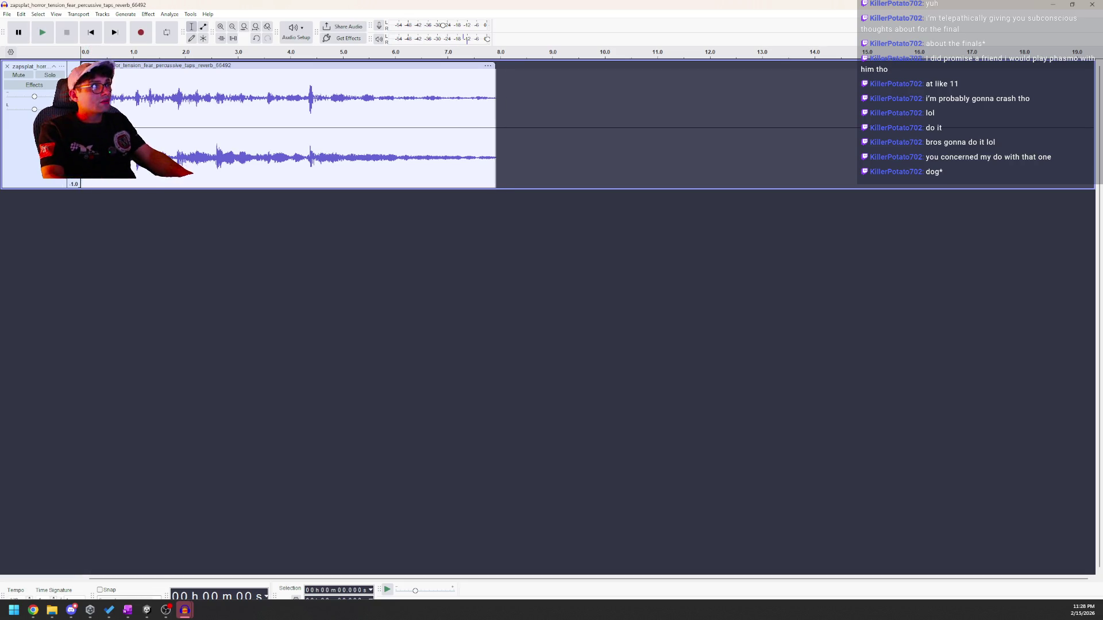
key("space")
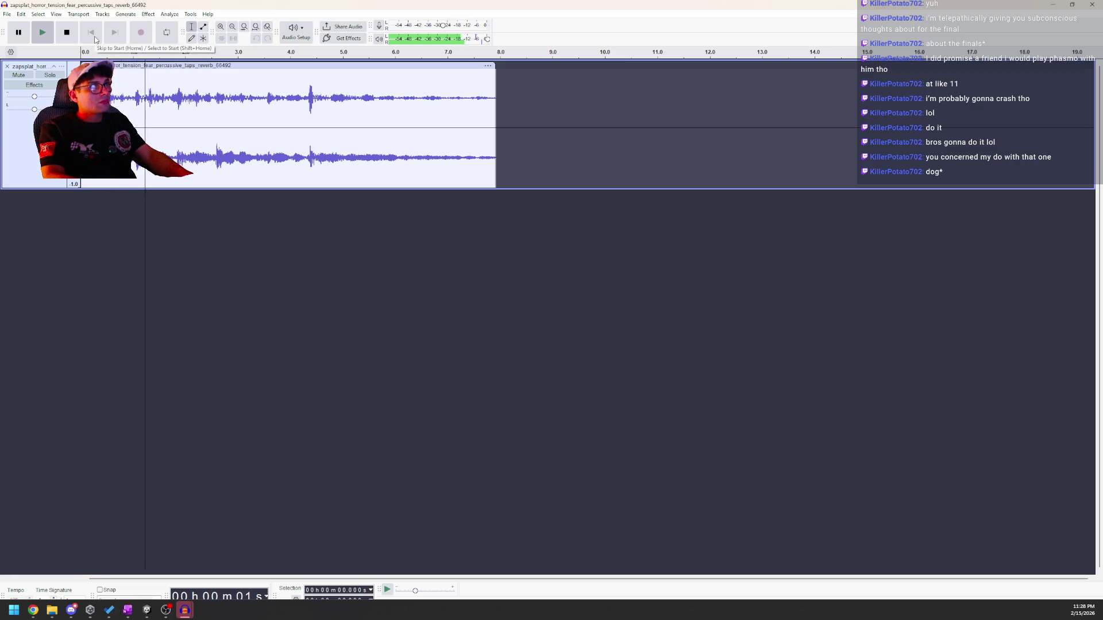
key("space")
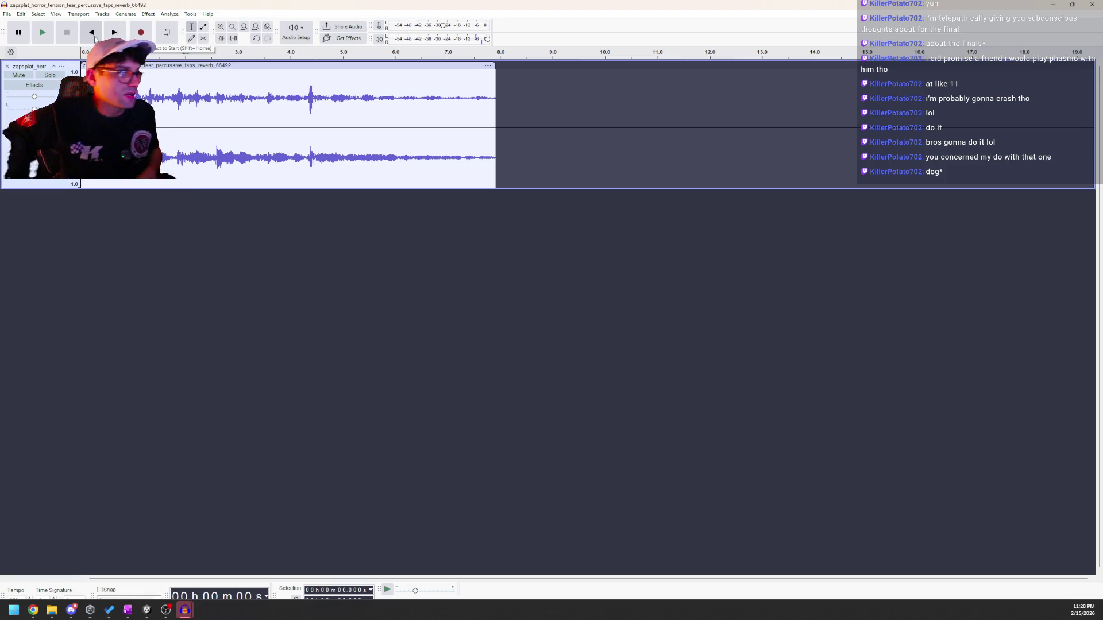
key("ctrl+shift+e")
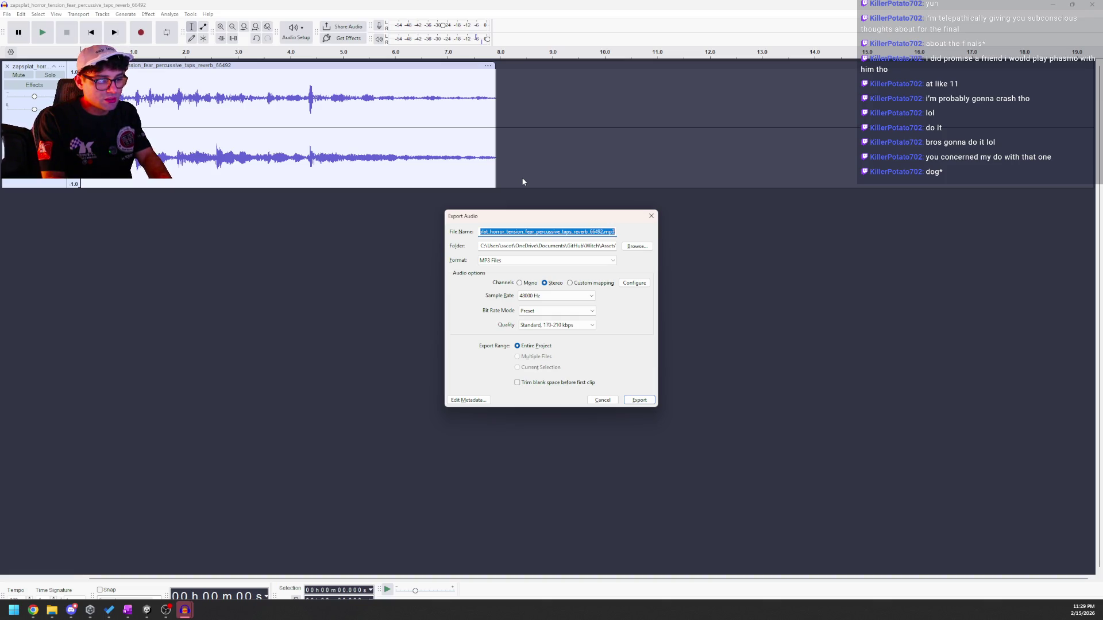
Export the loop as TensionPercussionLoopA.mp3 into Assets/04_Audio/Stings/Percussion.
type("TensionPercussionLoopA")
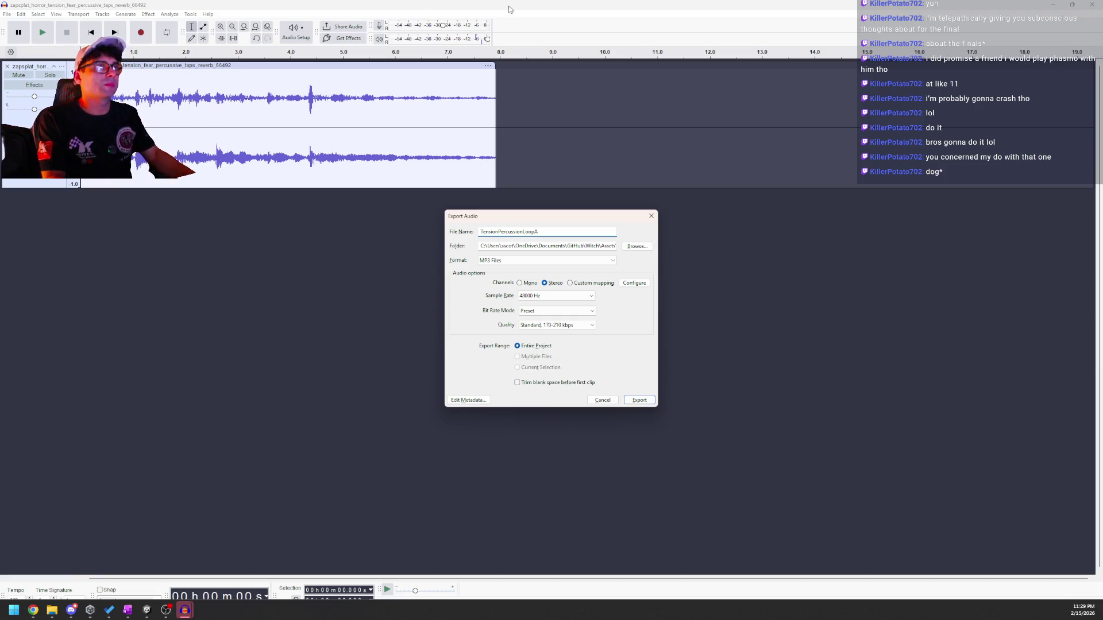
left_click(644, 248)
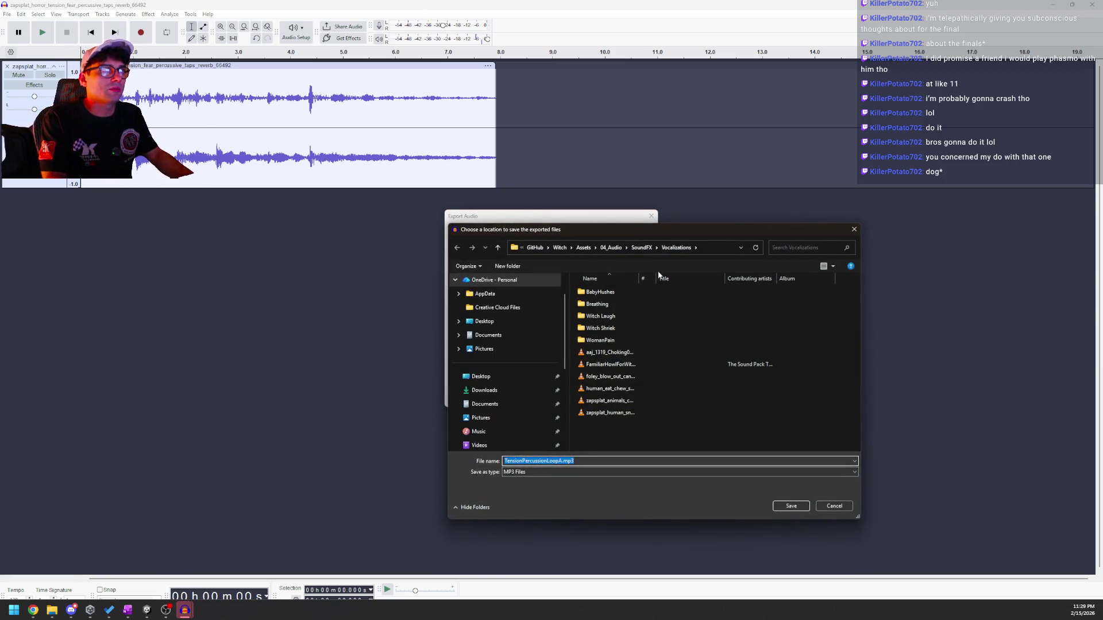
double_click(593, 341)
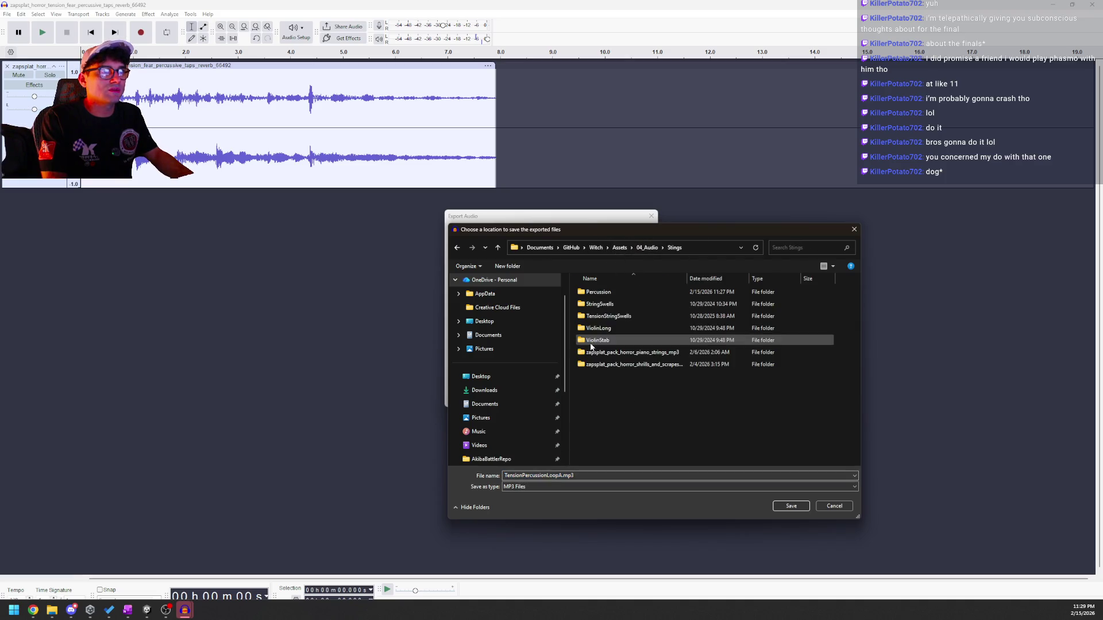
double_click(628, 294)
left_click(784, 503)
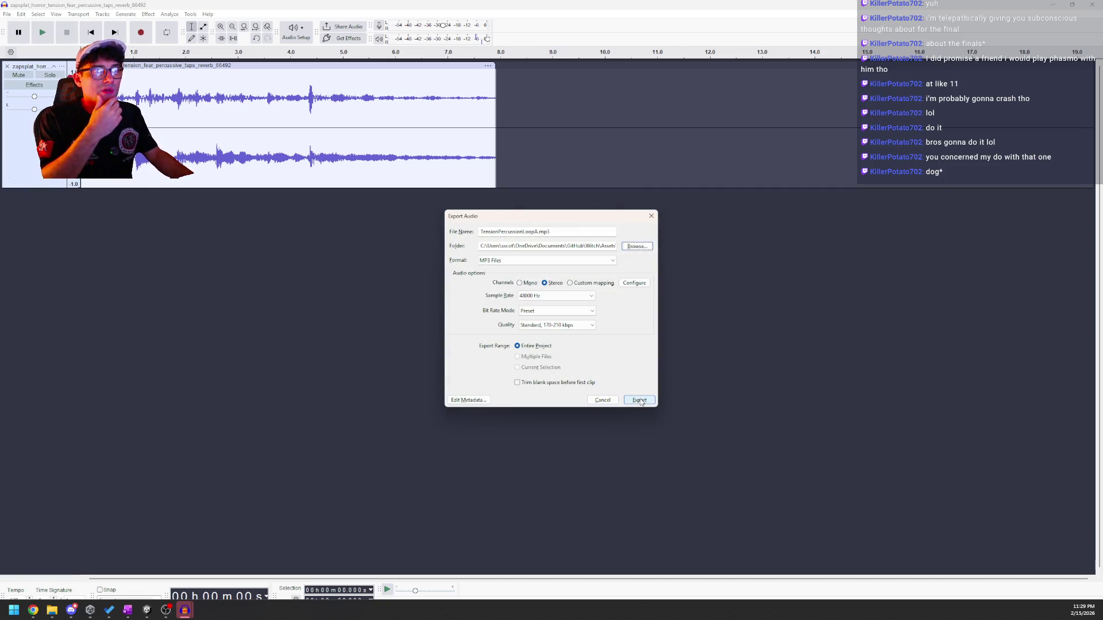
left_click(639, 400)
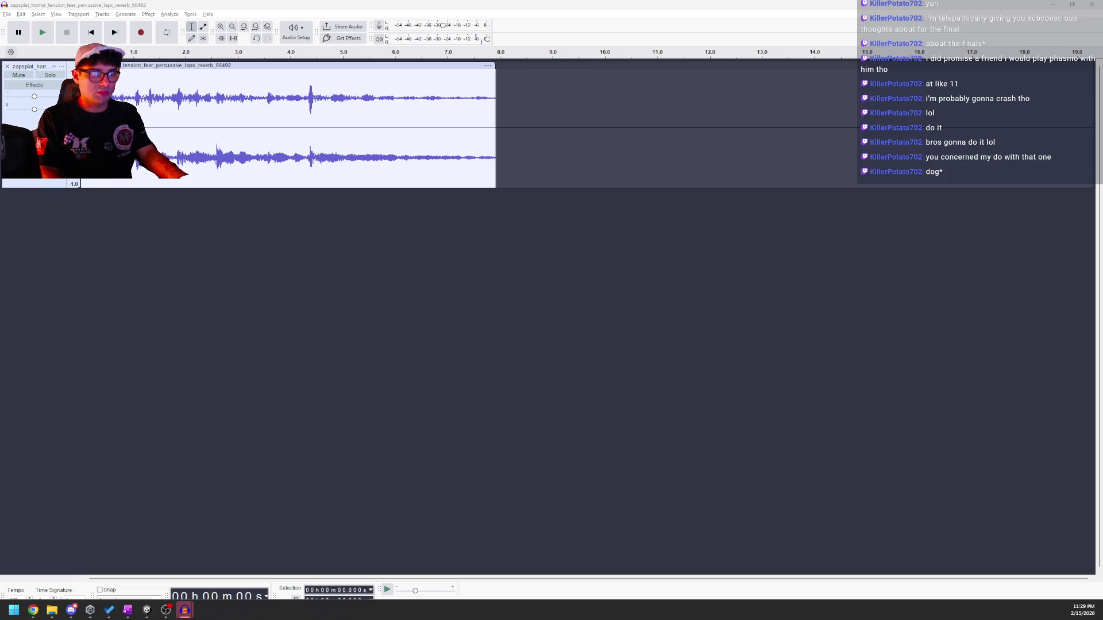
In Unity's Project window, open Stings > Percussion and select the TensionPercussionLoopA clip.
key("alt+Tab")
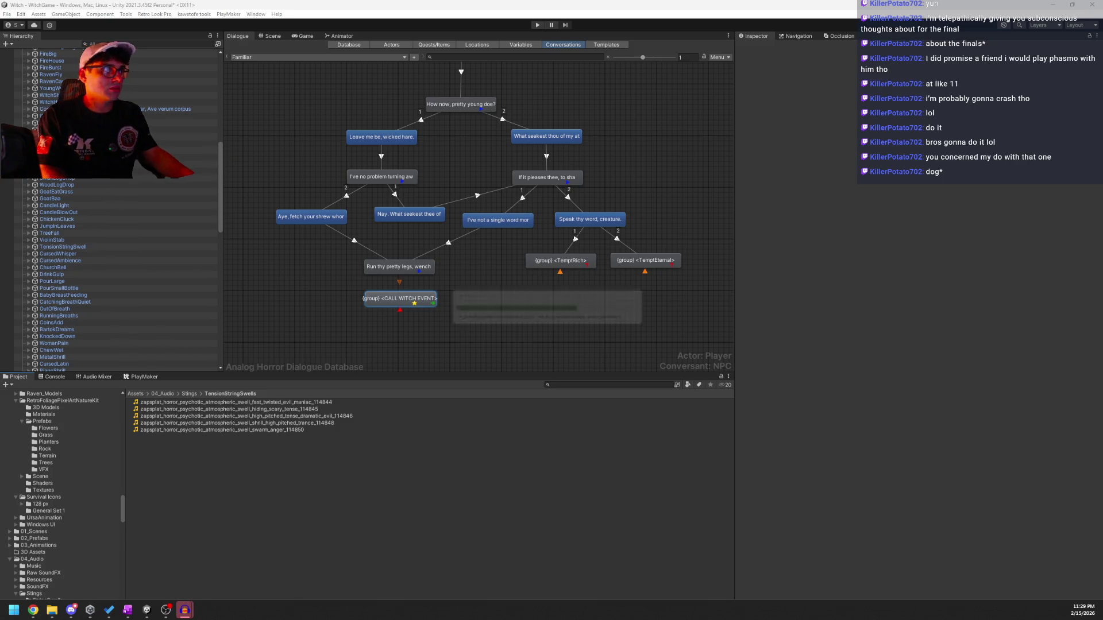
scroll(126, 198, "up", 10)
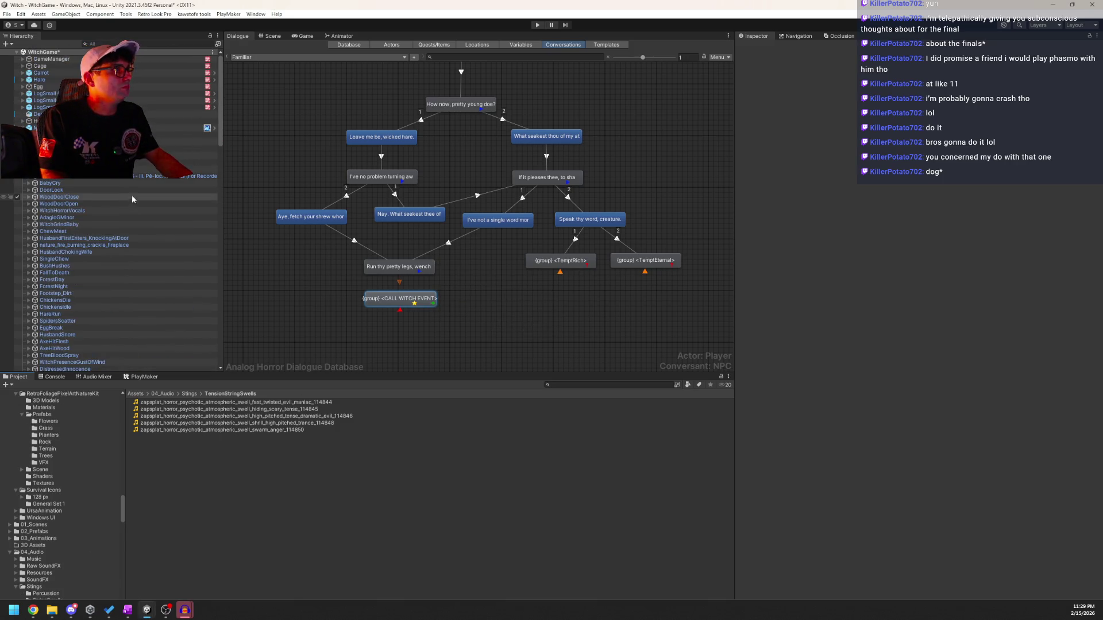
left_click(189, 394)
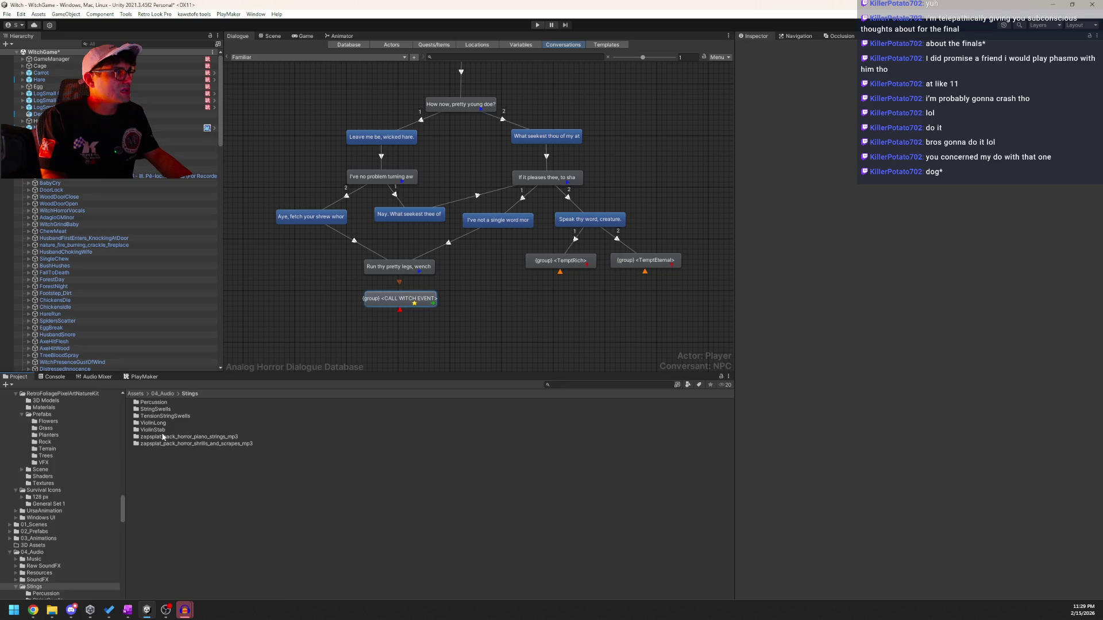
double_click(150, 403)
left_click(187, 403)
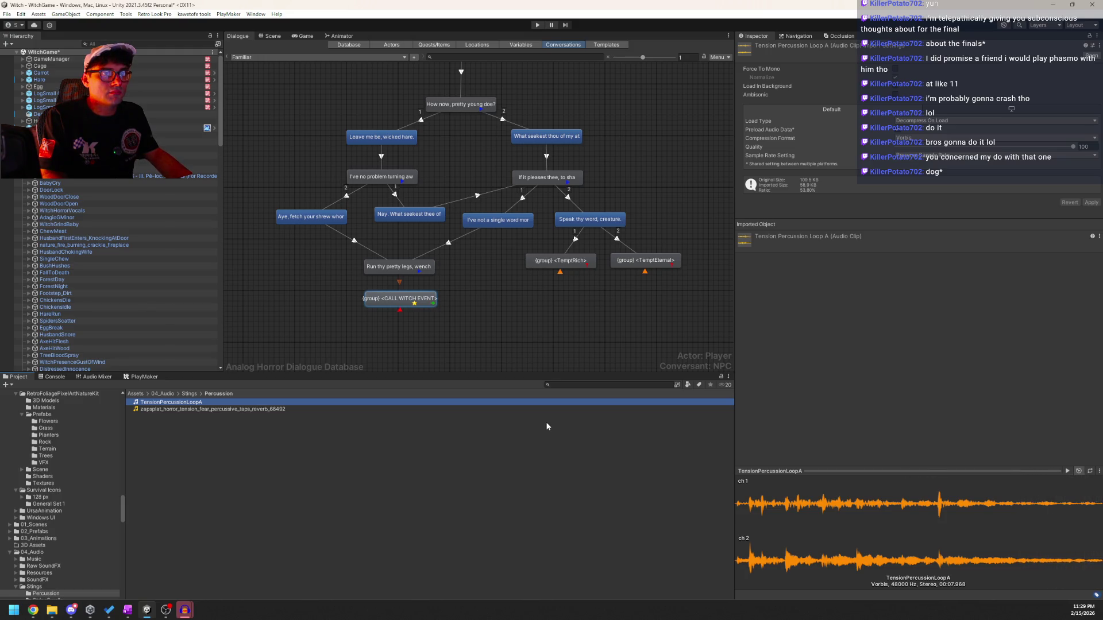
Preview TensionPercussionLoopA with looping on, then select the MasterAudio object.
left_click(1090, 472)
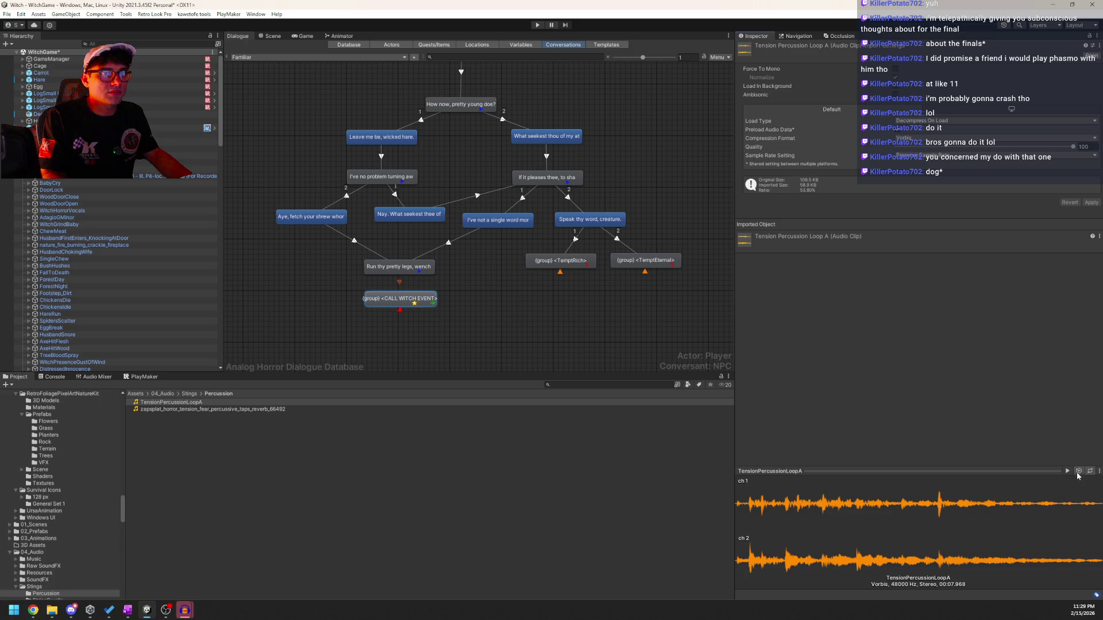
left_click(1068, 471)
left_click(1043, 504)
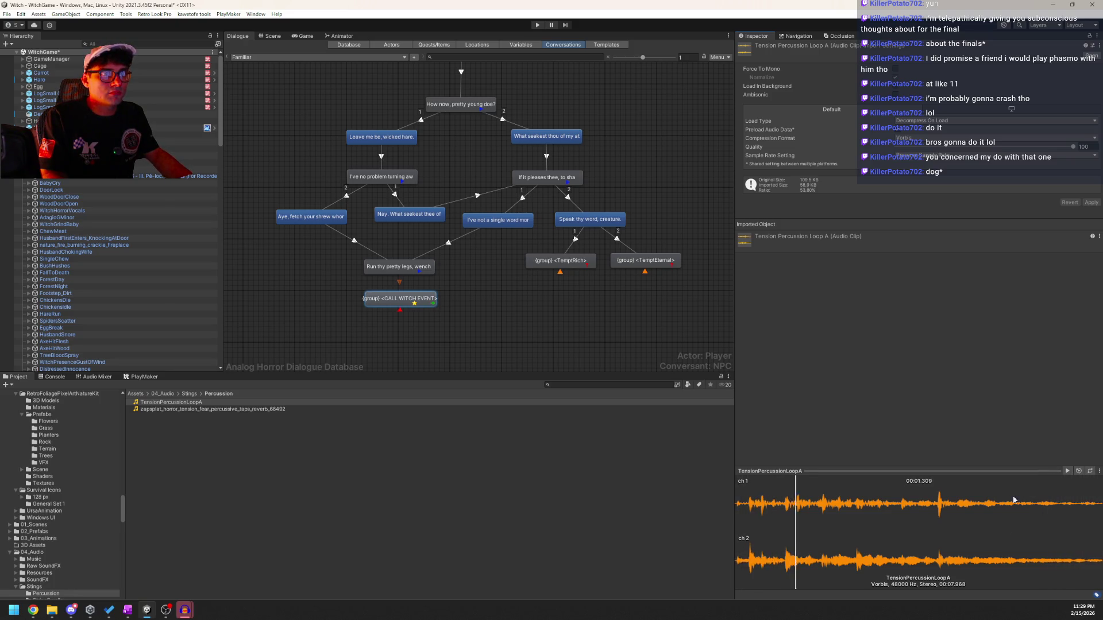
left_click(1067, 472)
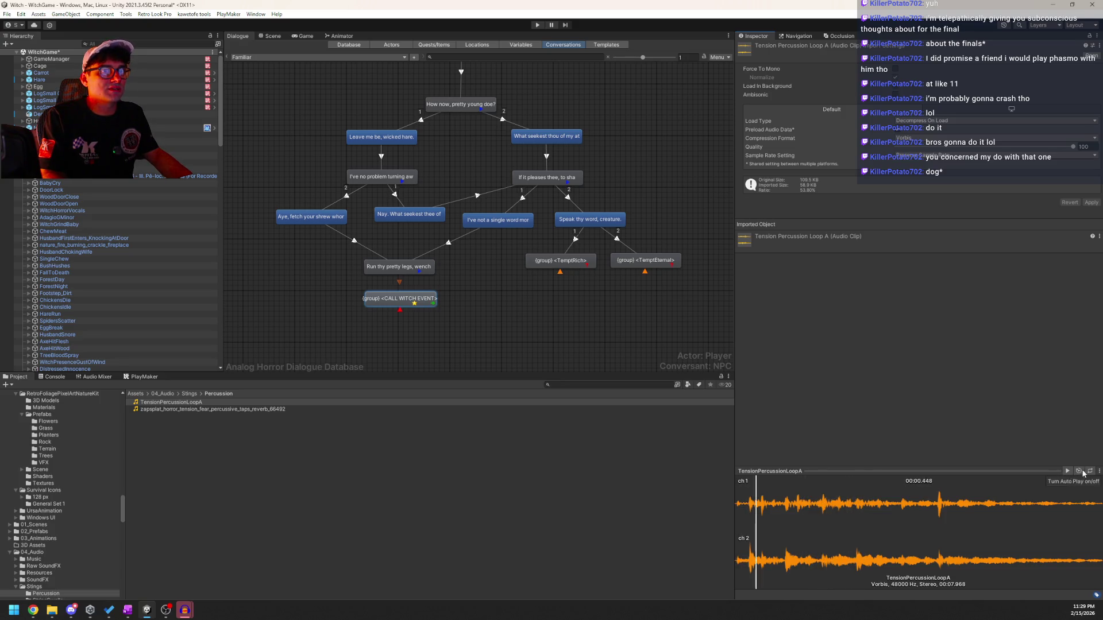
left_click(1067, 472)
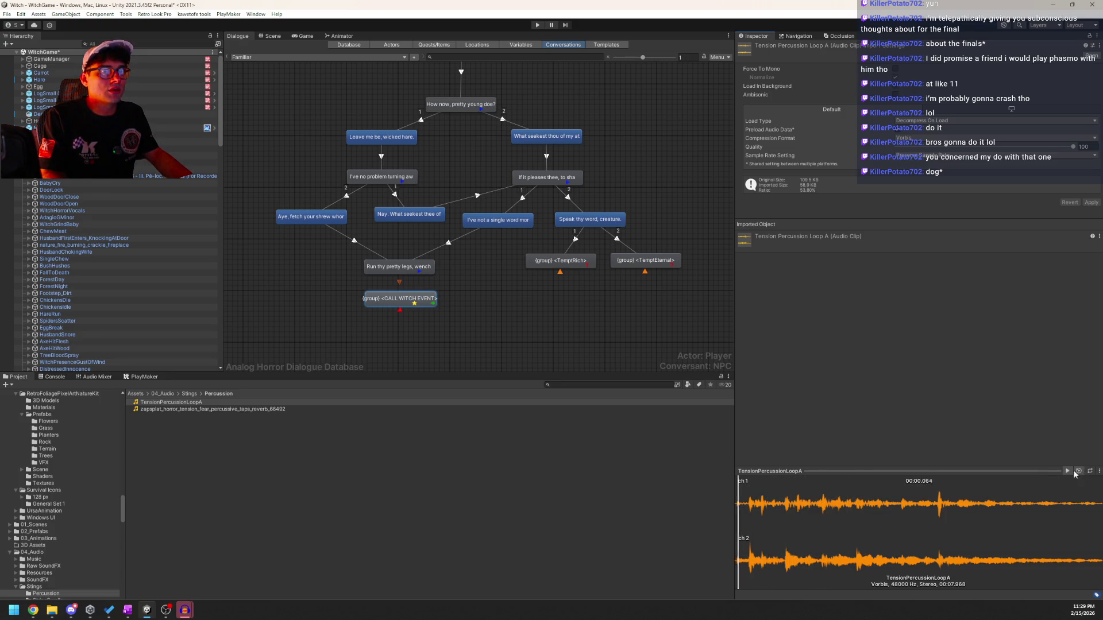
left_click(506, 467)
left_click(172, 127)
scroll(812, 290, "down", 10)
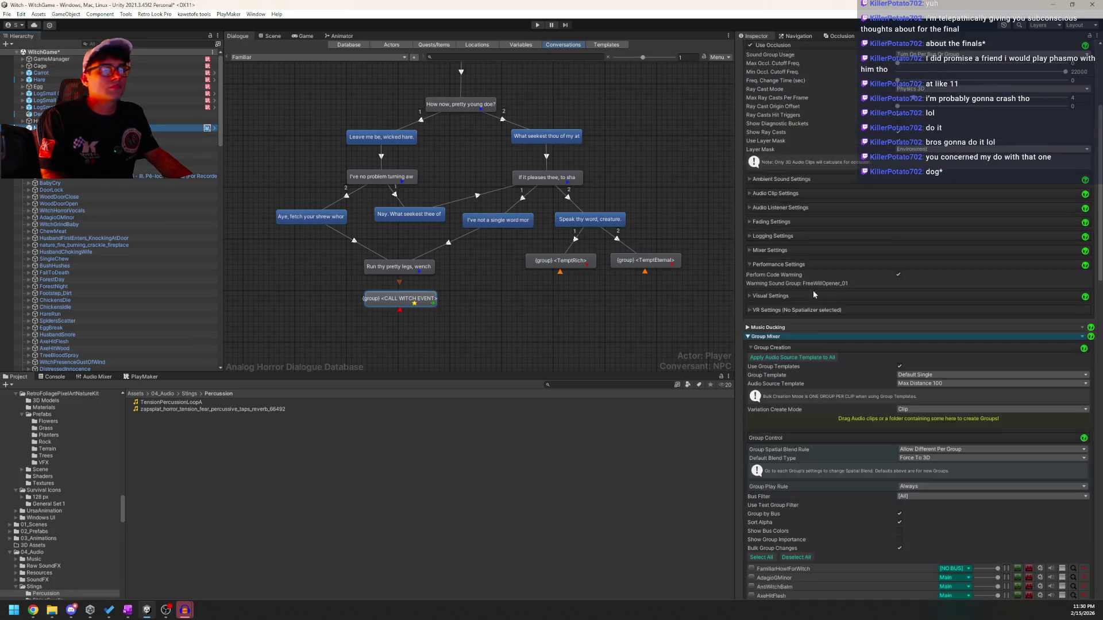
Create a TensionPercussionLoopA sound group and route it and FamiliarHowlForWitch to the Main bus.
mouse_move(171, 402)
left_mouse_down()
mouse_move(402, 373)
mouse_move(827, 288)
mouse_move(822, 278)
left_mouse_up()
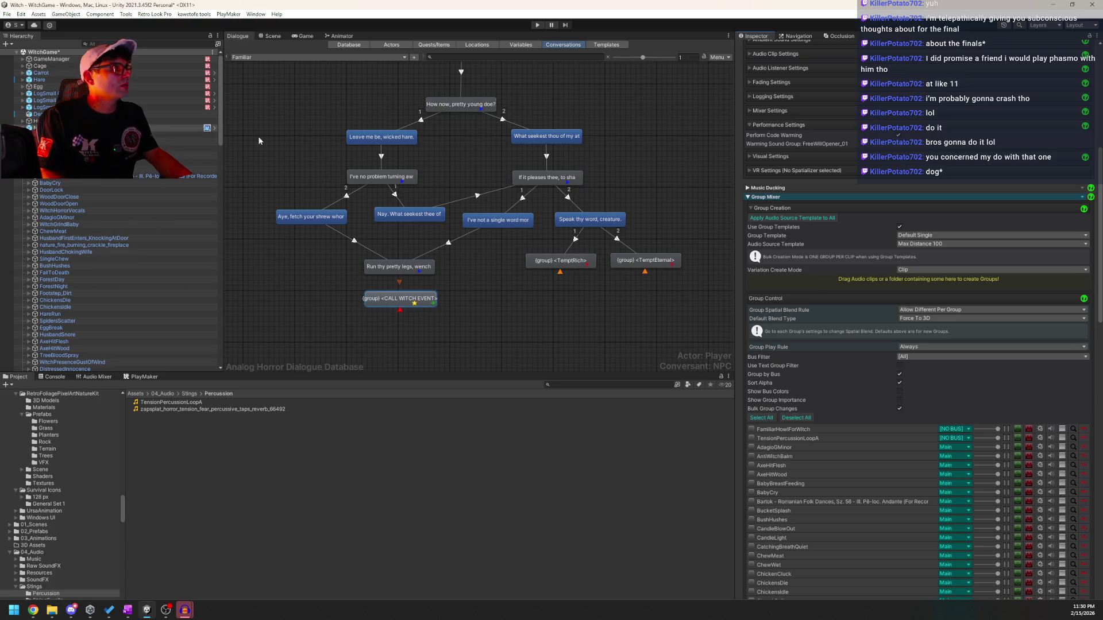
left_click(963, 439)
left_click(960, 467)
left_click(958, 430)
left_click(959, 458)
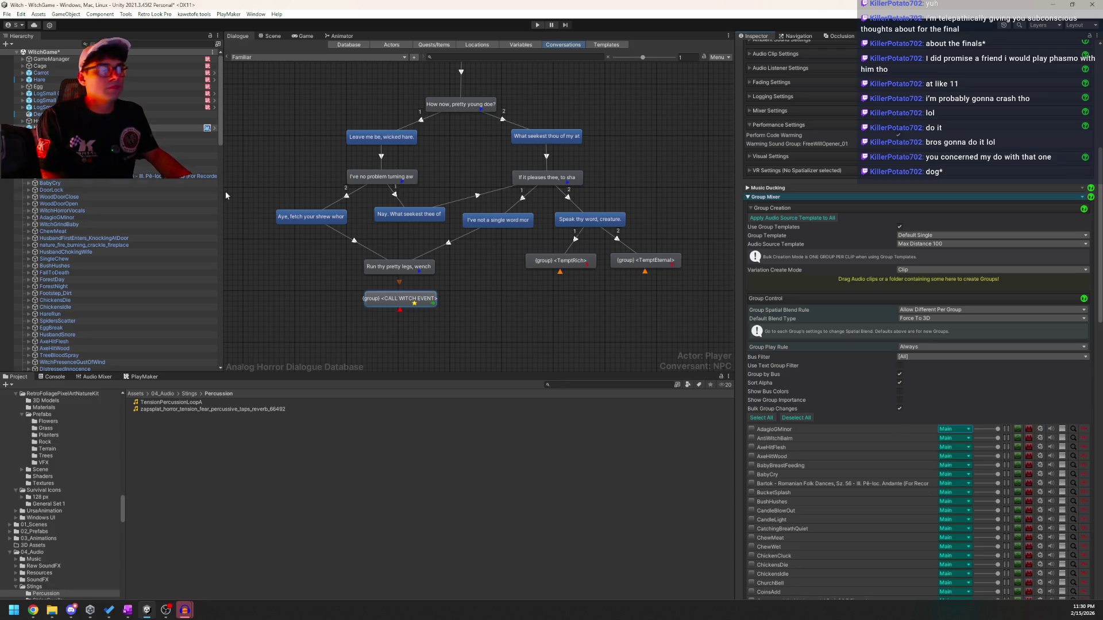
Force the TensionPercussionLoopA group to 2D and make its variation loop the clip.
mouse_move(221, 116)
left_mouse_down()
mouse_move(225, 297)
mouse_move(222, 265)
left_mouse_up()
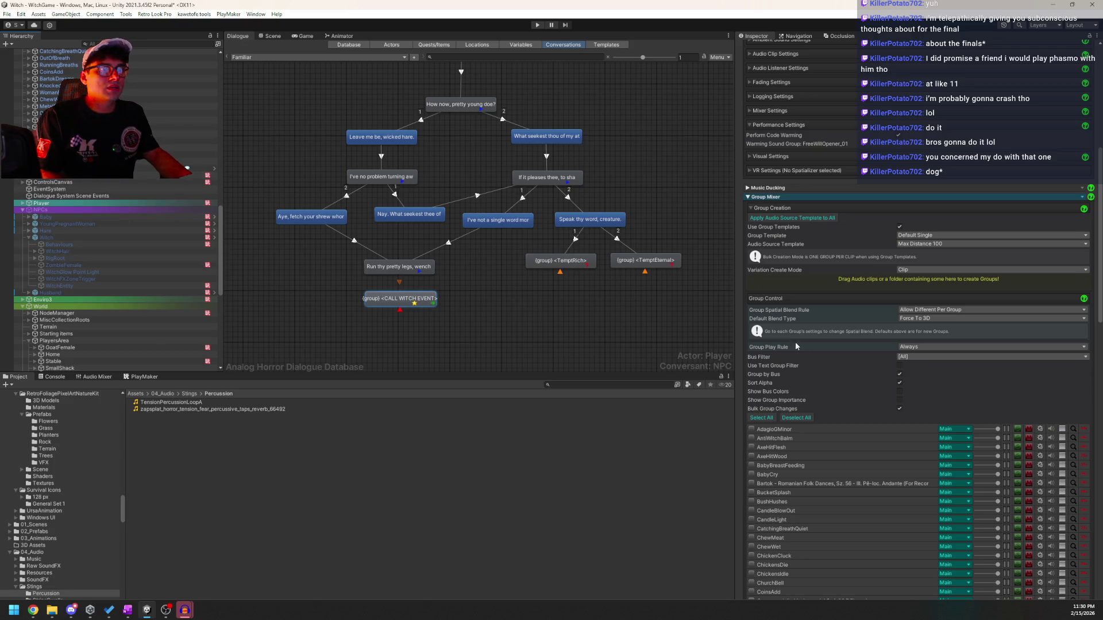
left_click(195, 148)
left_click(190, 142)
left_click(932, 164)
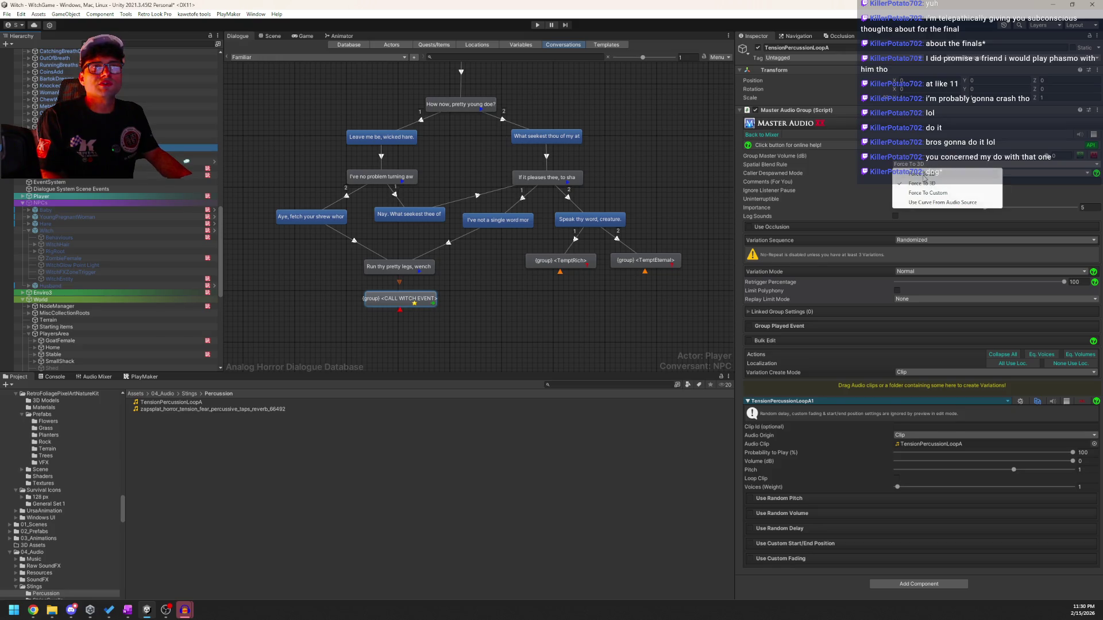
left_click(924, 174)
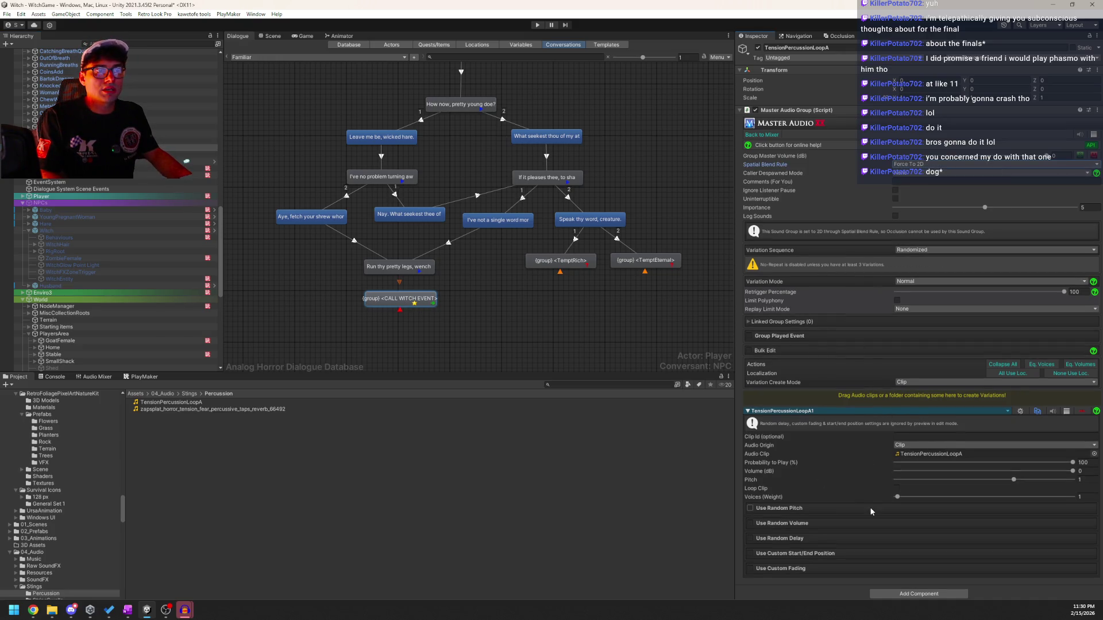
left_click(895, 487)
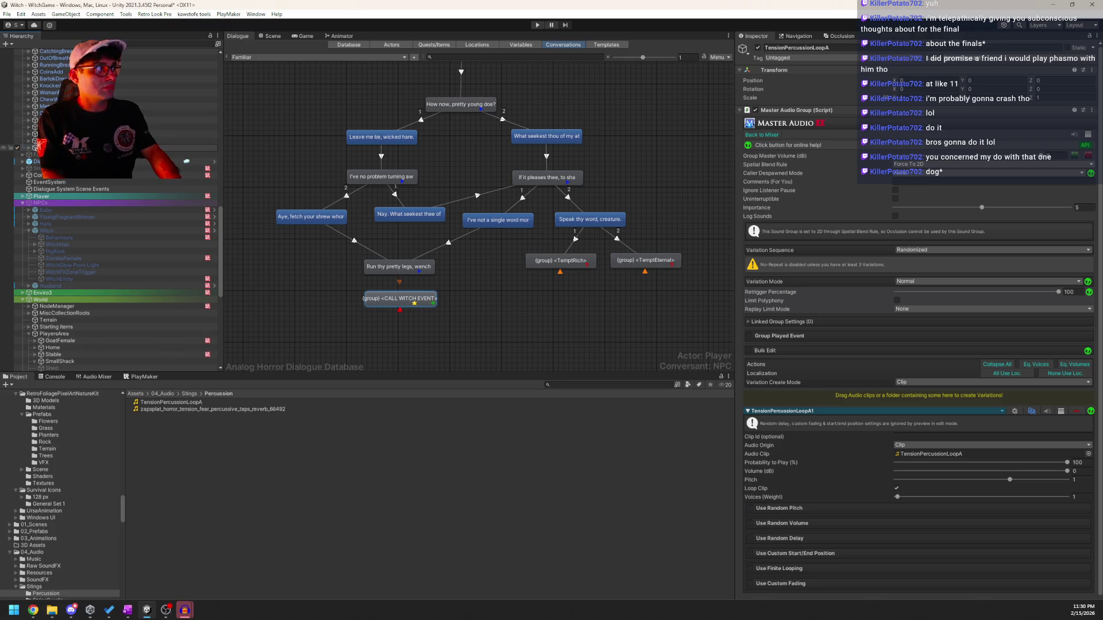
scroll(109, 270, "up", 10)
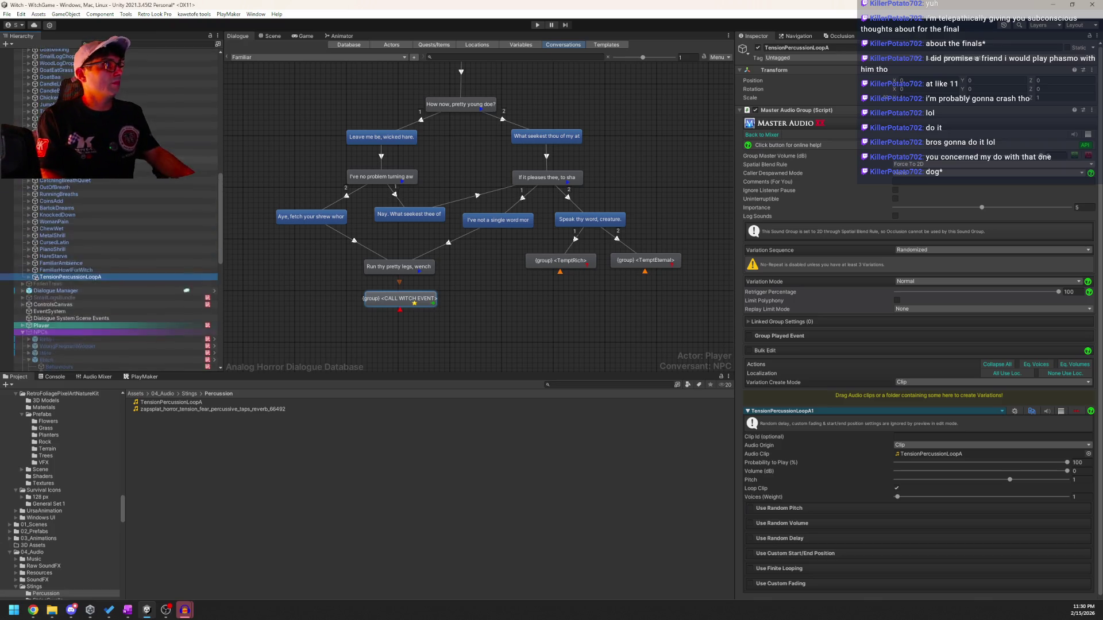
scroll(115, 259, "up", 5)
left_click(173, 128)
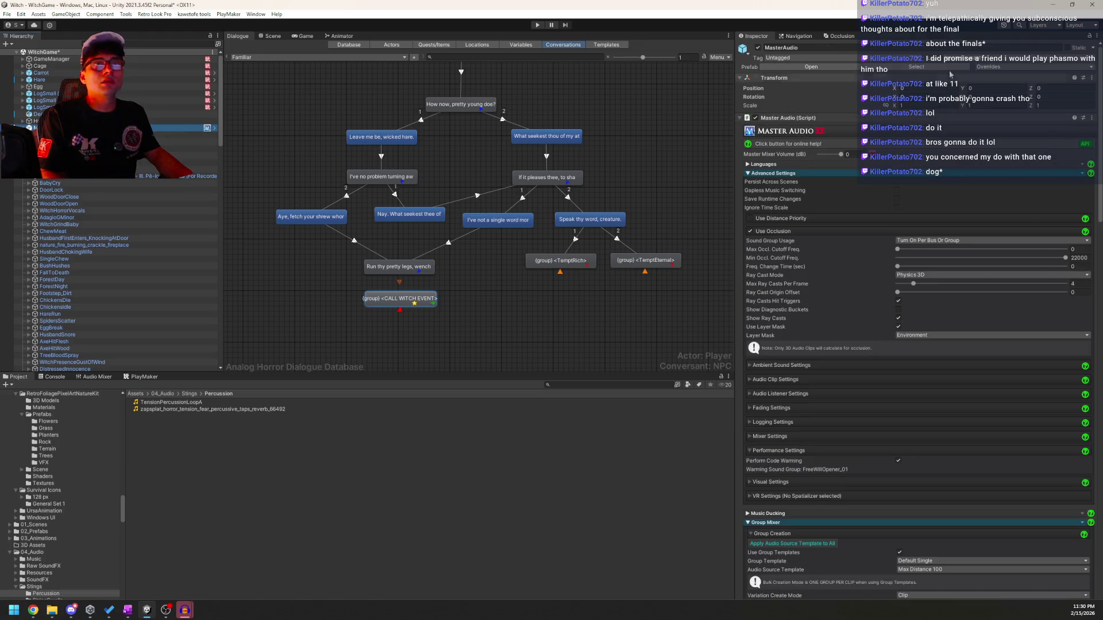
Check MasterAudio's prefab overrides, select GameManager and save the scene.
left_click(983, 67)
key("Escape")
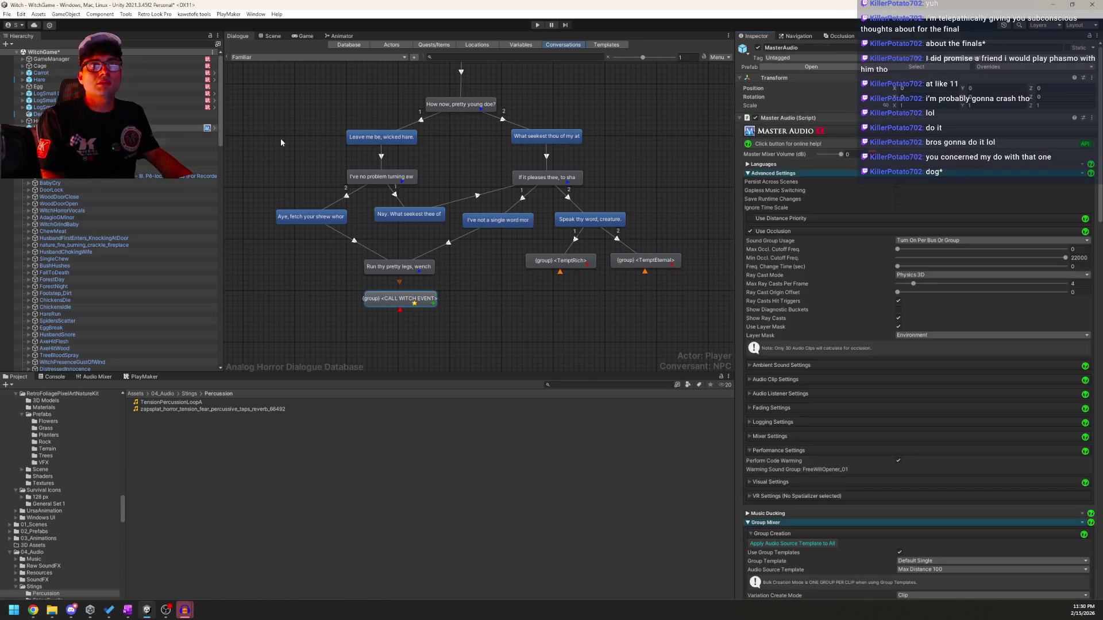
key("Left")
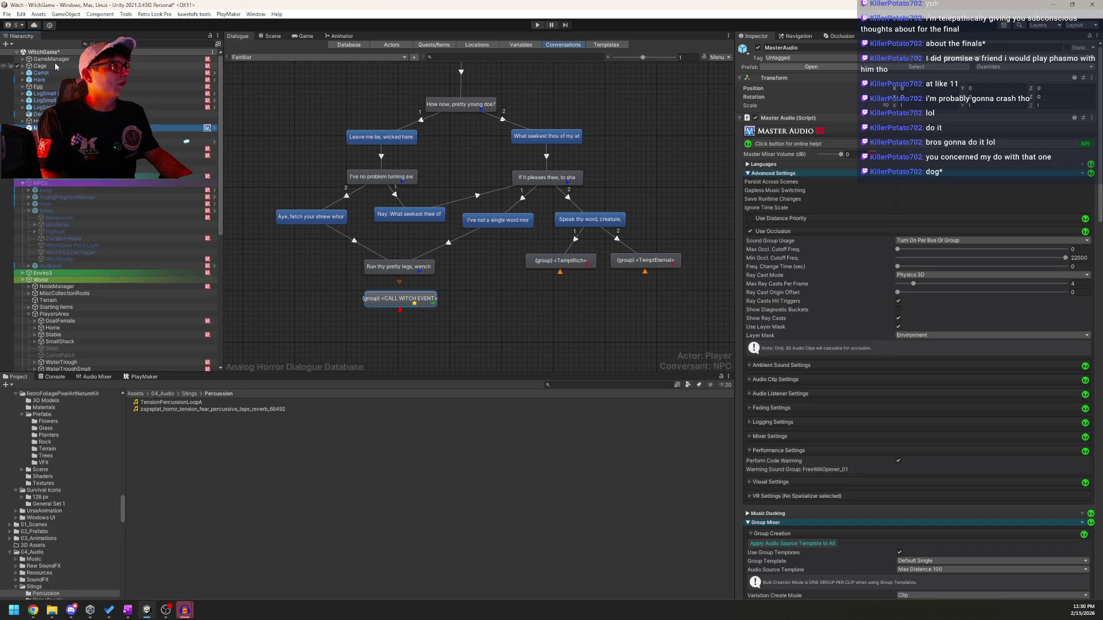
left_click(47, 59)
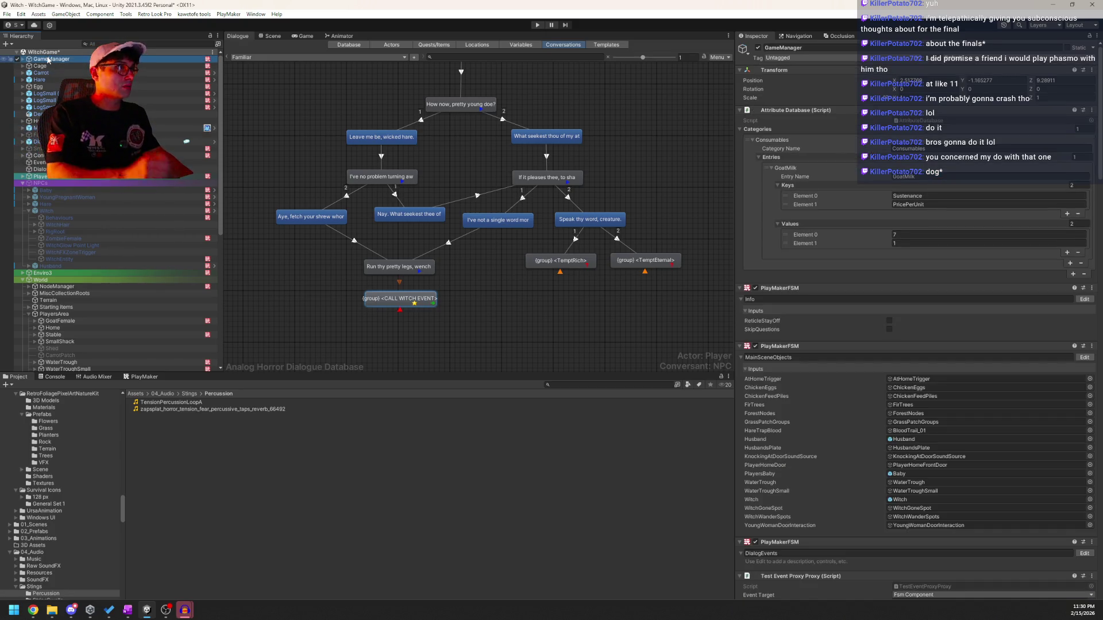
key("ctrl+s")
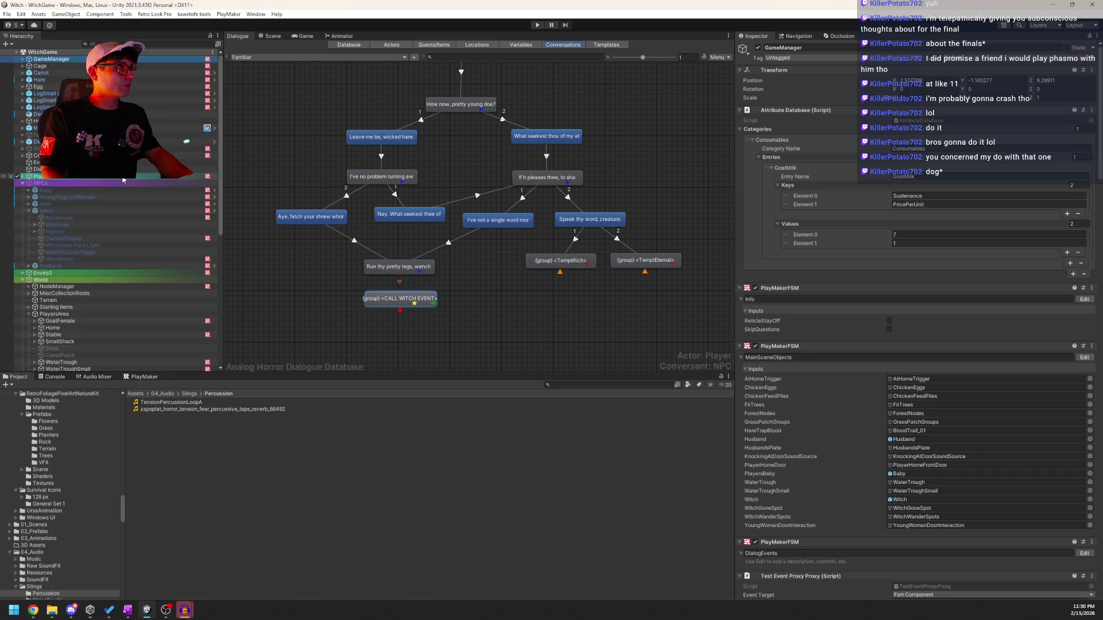
In the Hare prefab, inspect the FamiliarCalledWitch FSM's START WITCH CALL state actions.
left_click(144, 377)
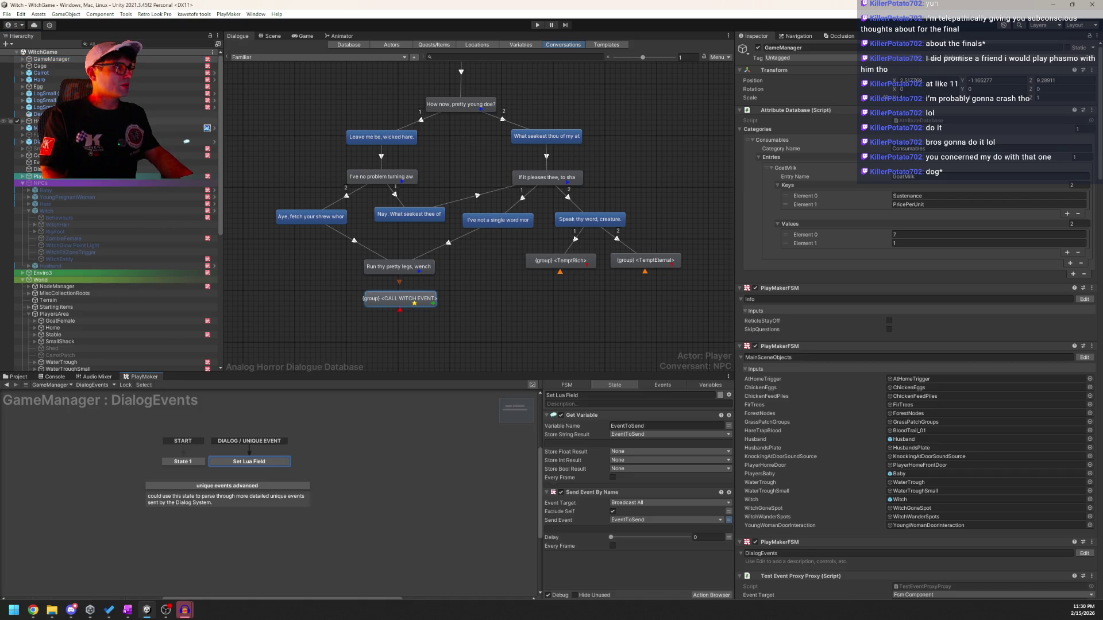
left_click(213, 80)
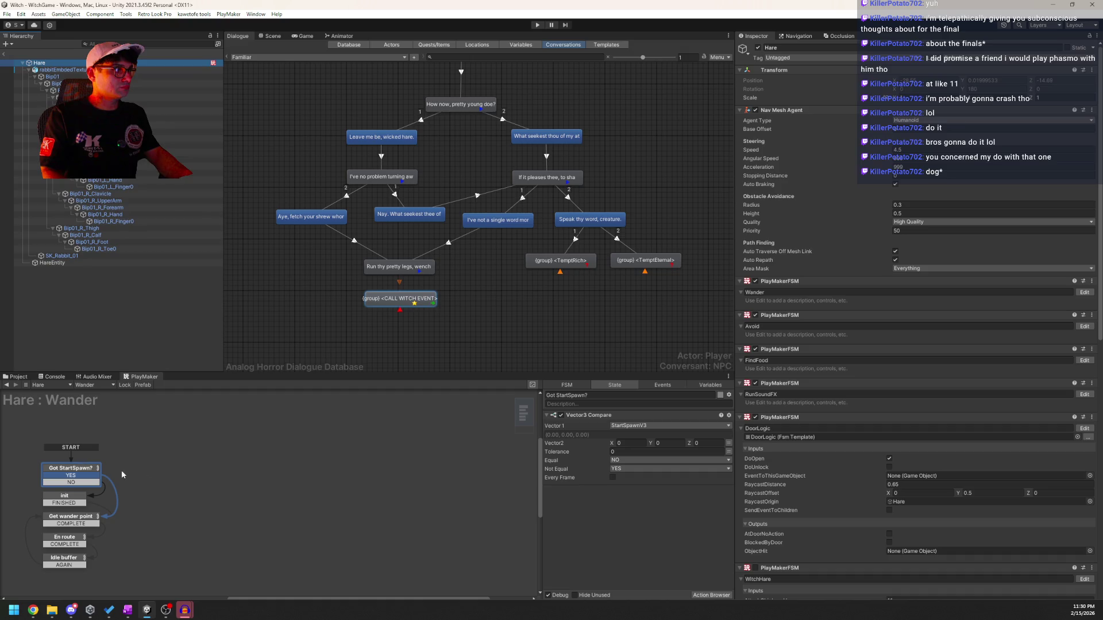
left_click(92, 385)
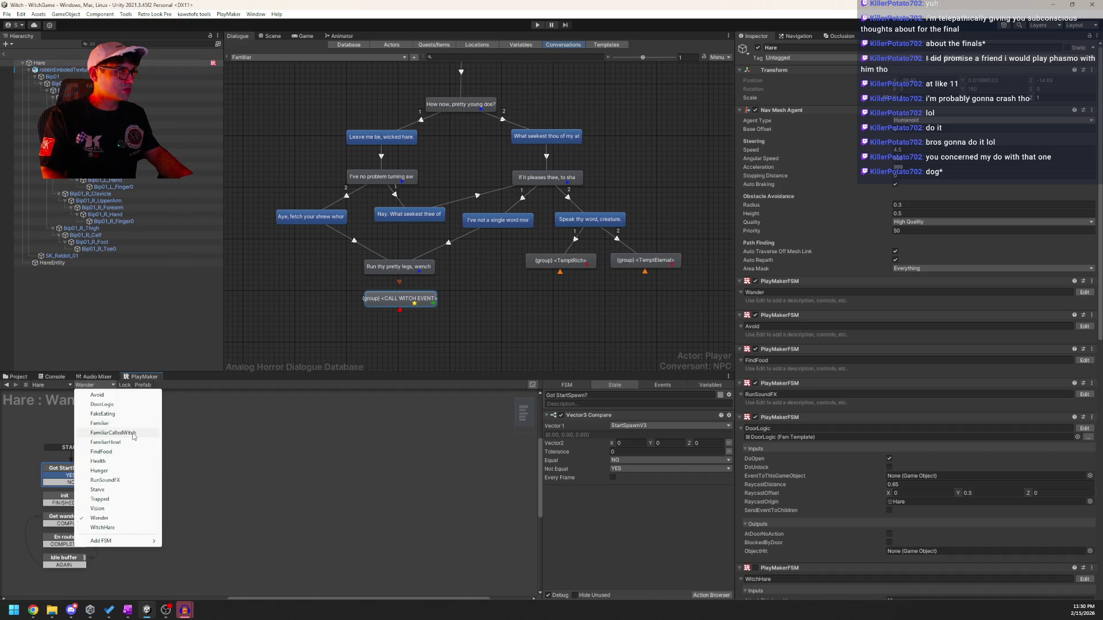
left_click(113, 433)
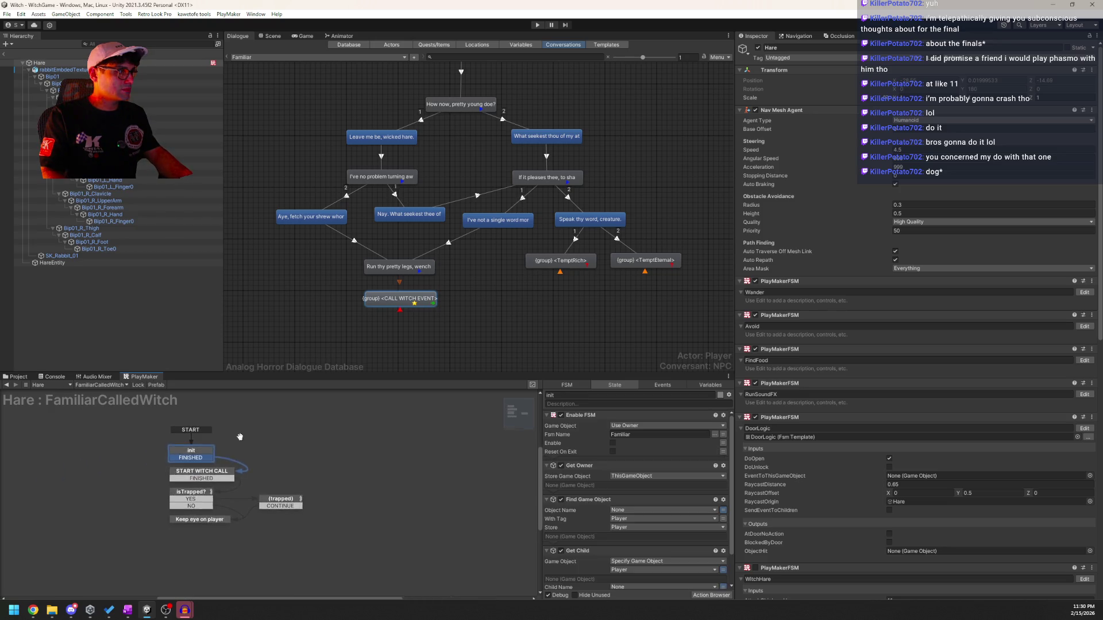
left_click(224, 472)
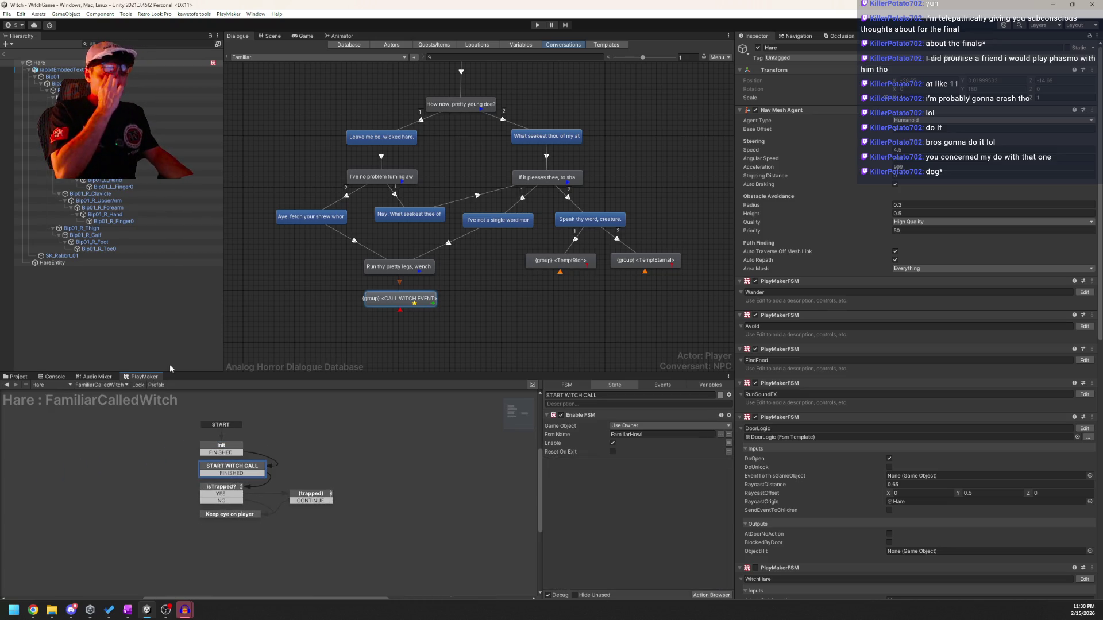
double_click(585, 480)
Search the action browser for 'play audio' and 'audio', then close it.
type("play audio")
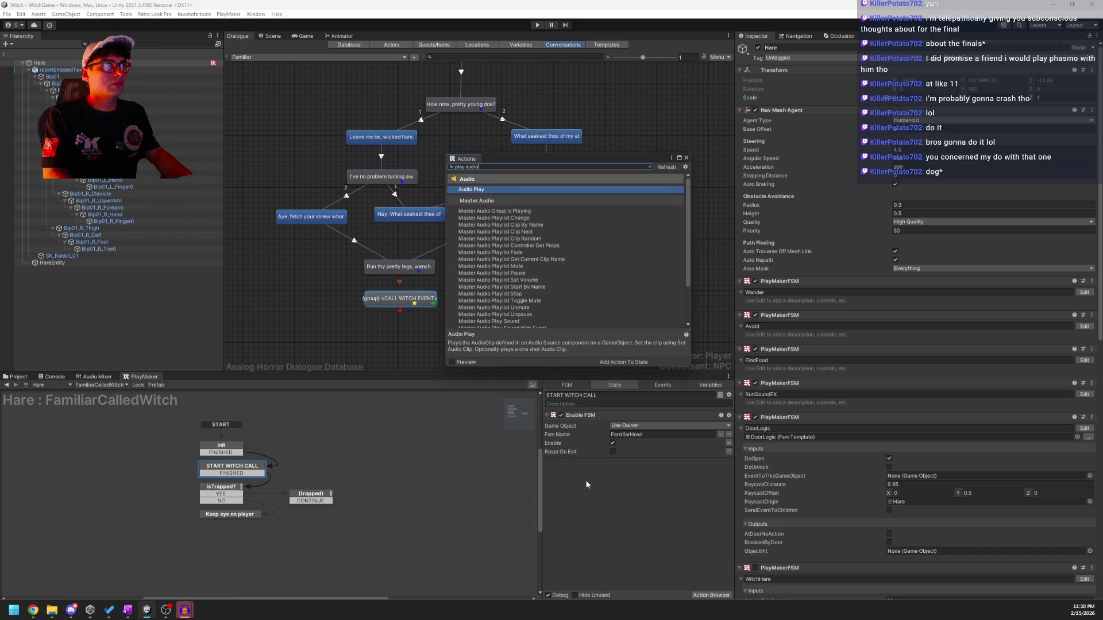
key("ctrl+a")
type("audio")
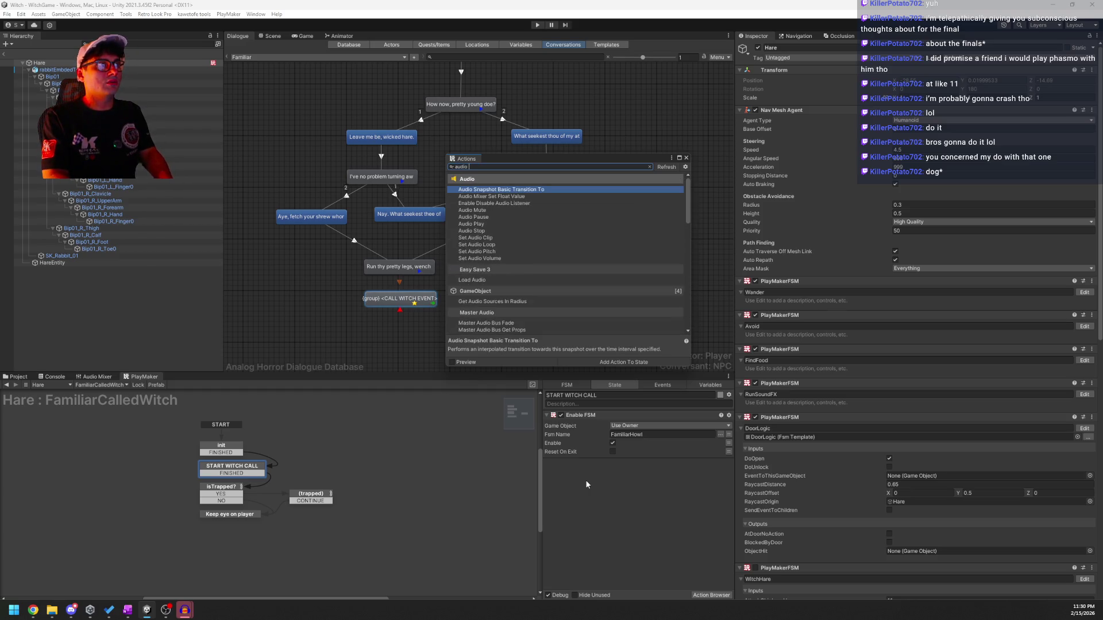
left_click(687, 158)
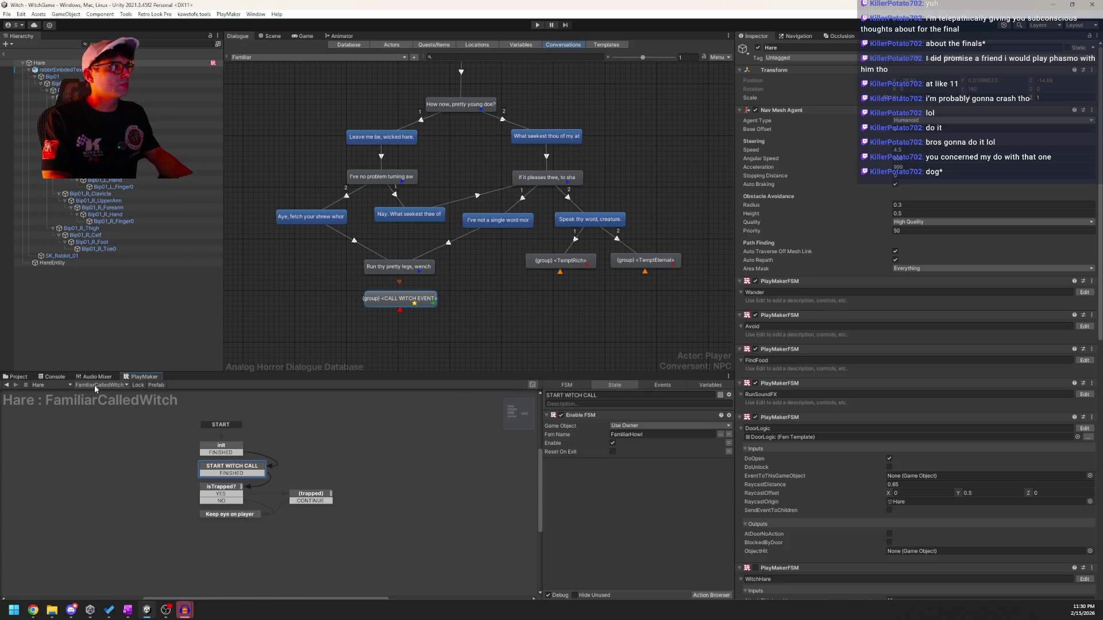
Add Master Audio Play Sound with group TensionPercussionLoopA to FamiliarHowl's CALL WITCH state.
left_click(96, 386)
left_click(111, 443)
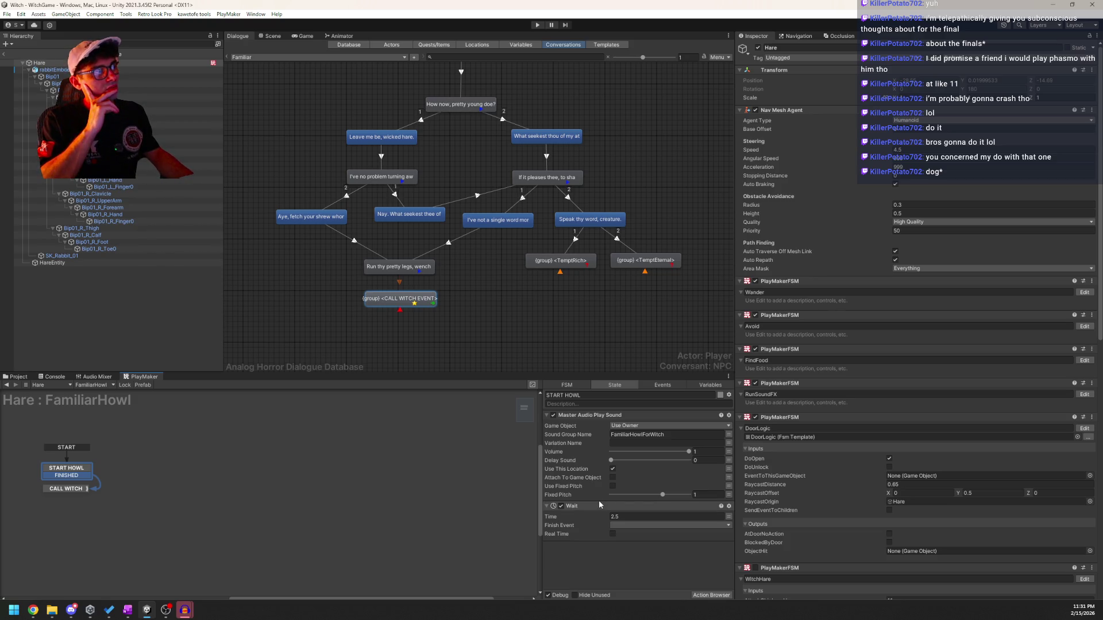
left_click(58, 490)
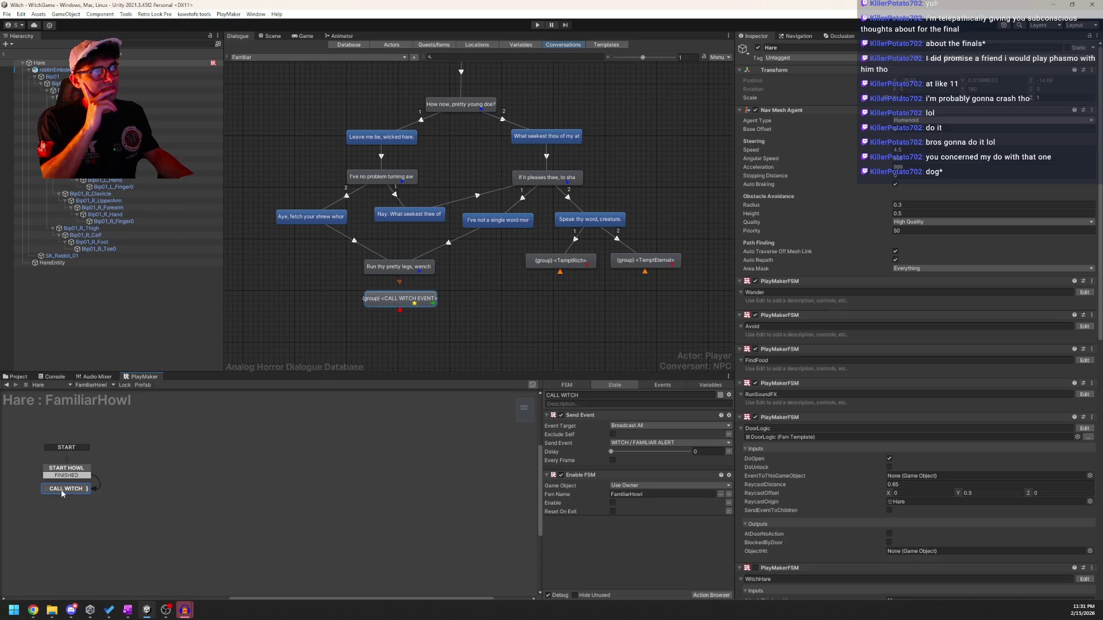
double_click(630, 542)
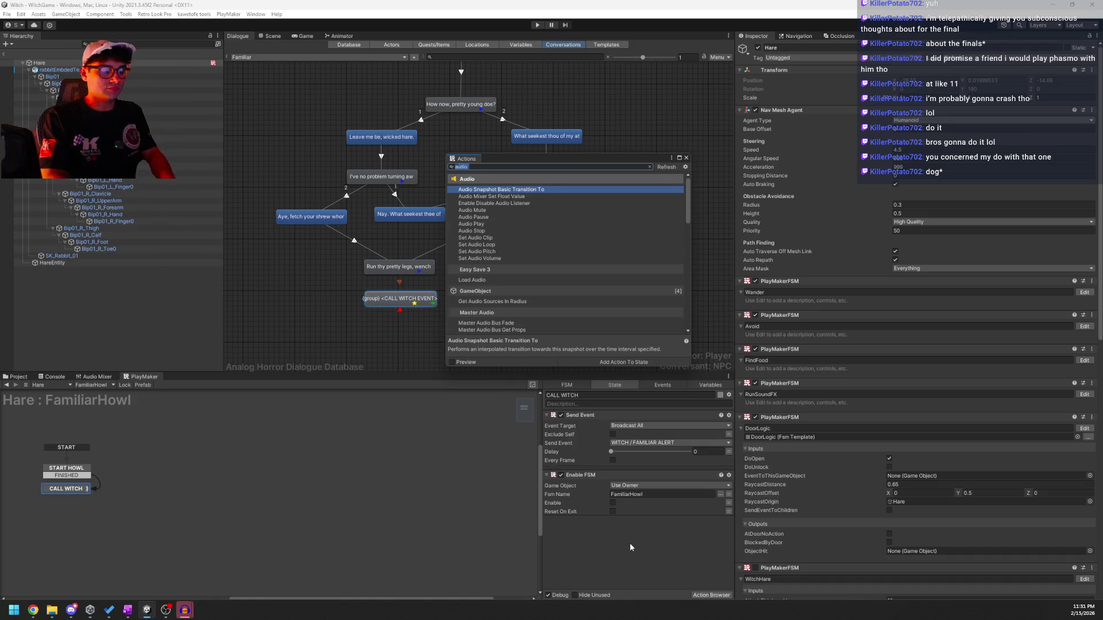
type("mast play sou")
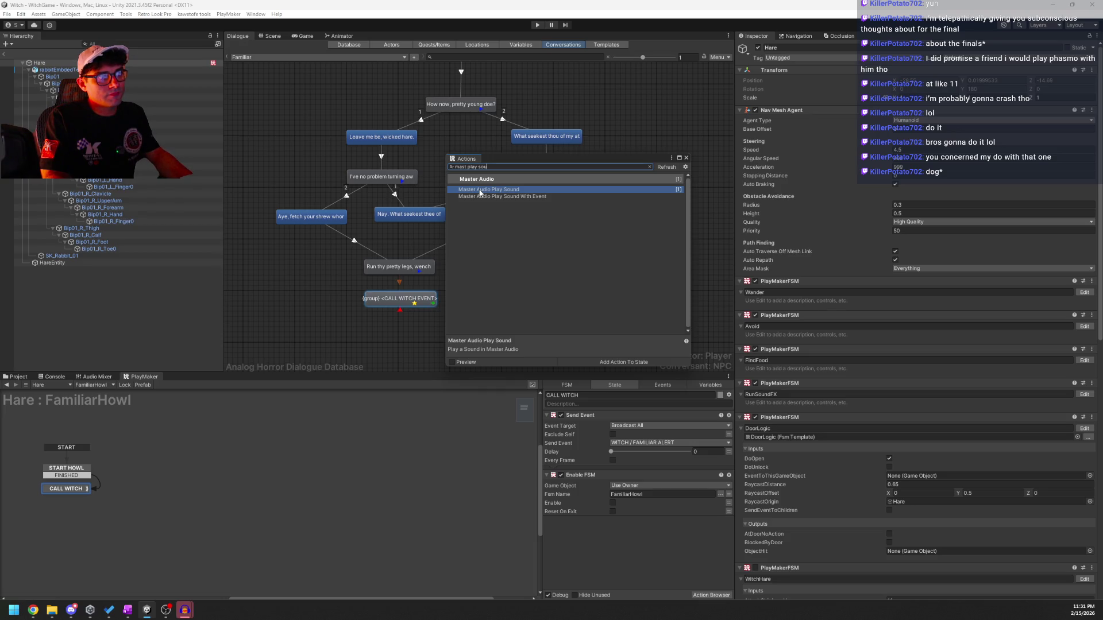
left_click(584, 413)
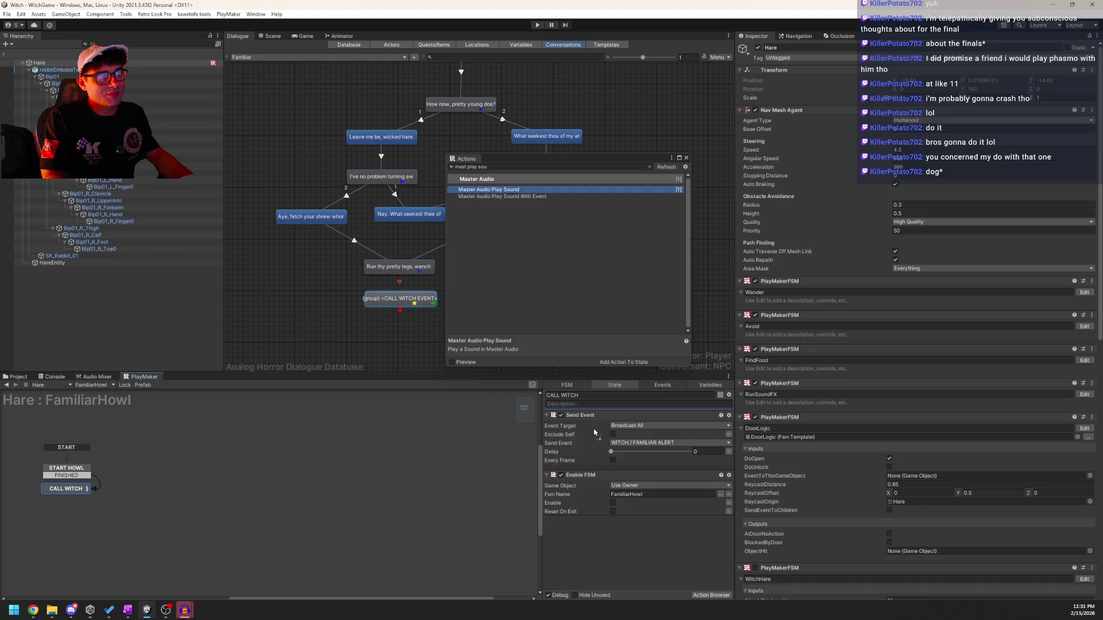
left_click(629, 361)
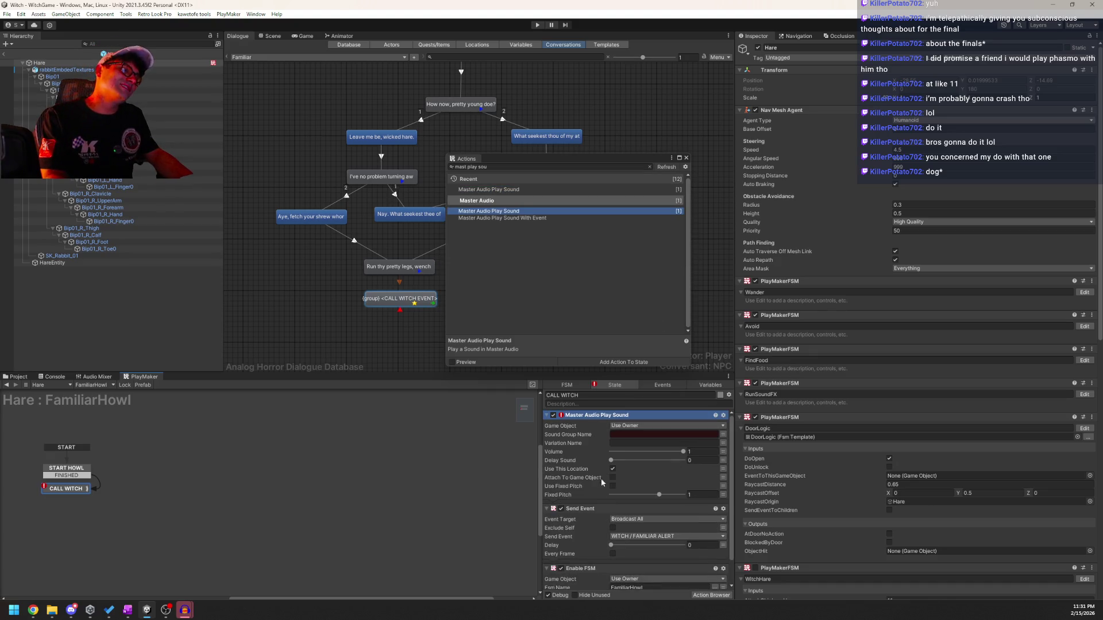
left_click(629, 434)
type("TensionPercussionLoopA")
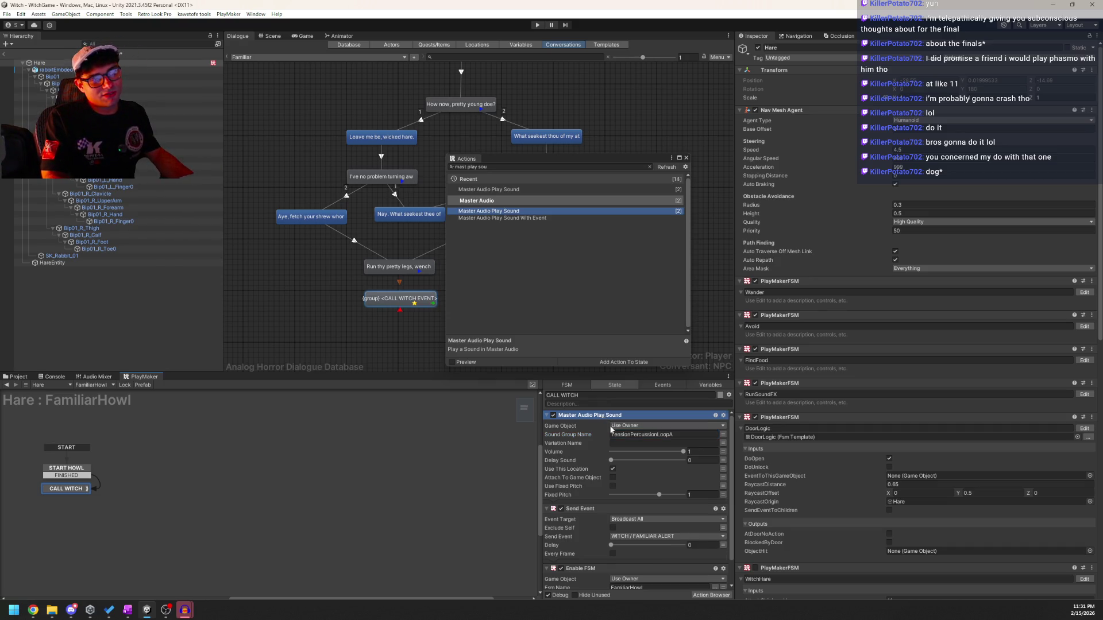
Remove that action, leave the Hare prefab and select GameManager.
key("Delete")
left_click(686, 158)
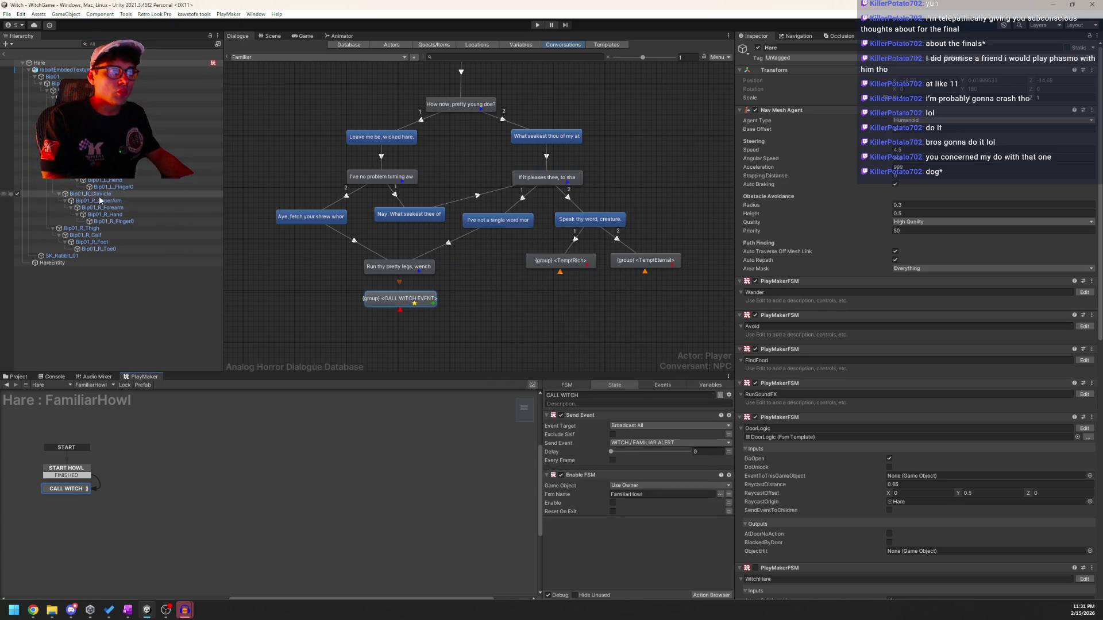
left_click(3, 55)
left_click(51, 59)
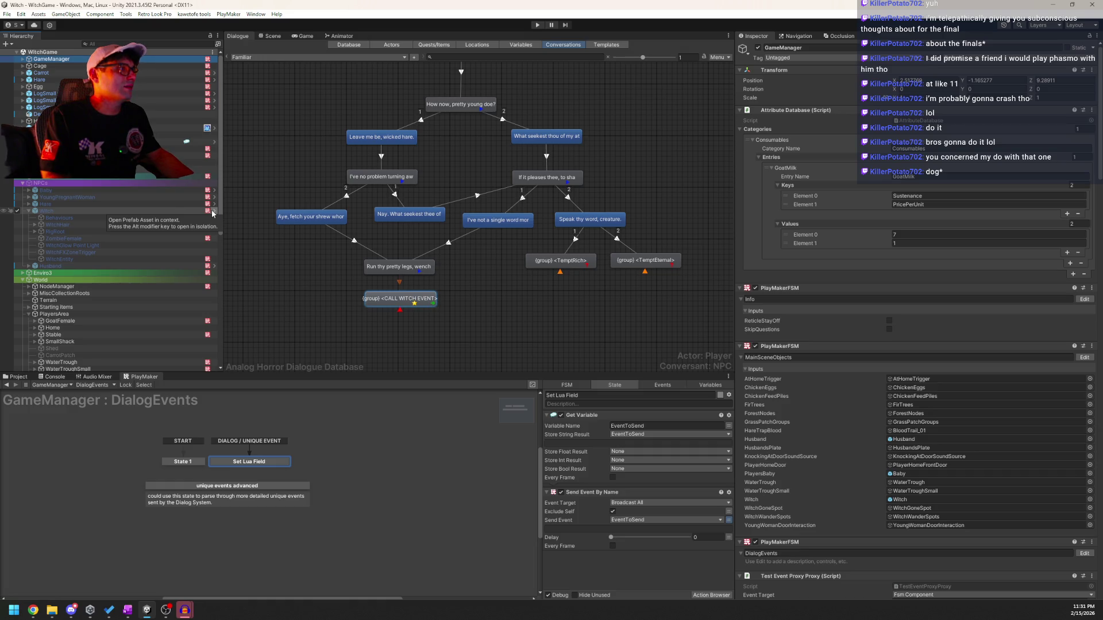
Add a 'TensionPercussionLoopA' comment to the Hare's FamiliarHowl START HOWL state.
left_click(214, 79)
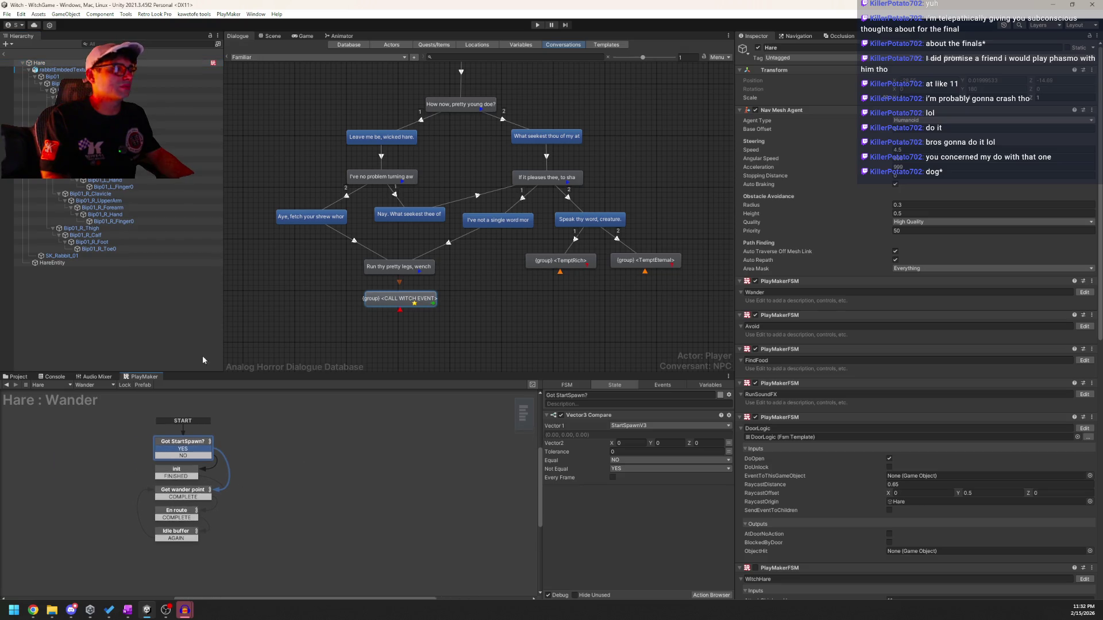
left_click(104, 386)
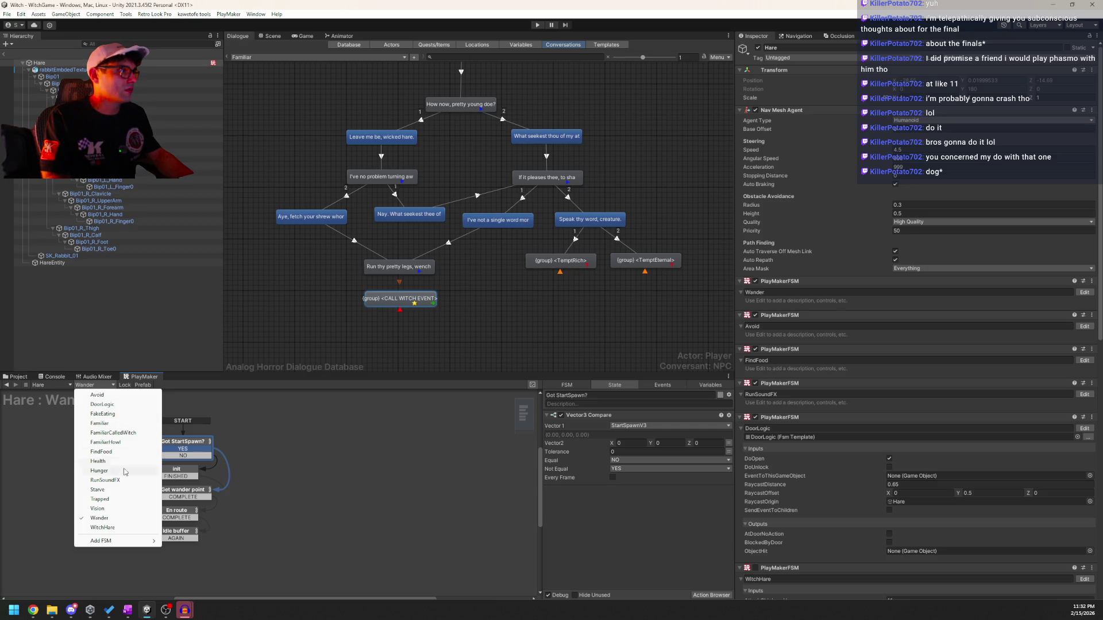
left_click(106, 442)
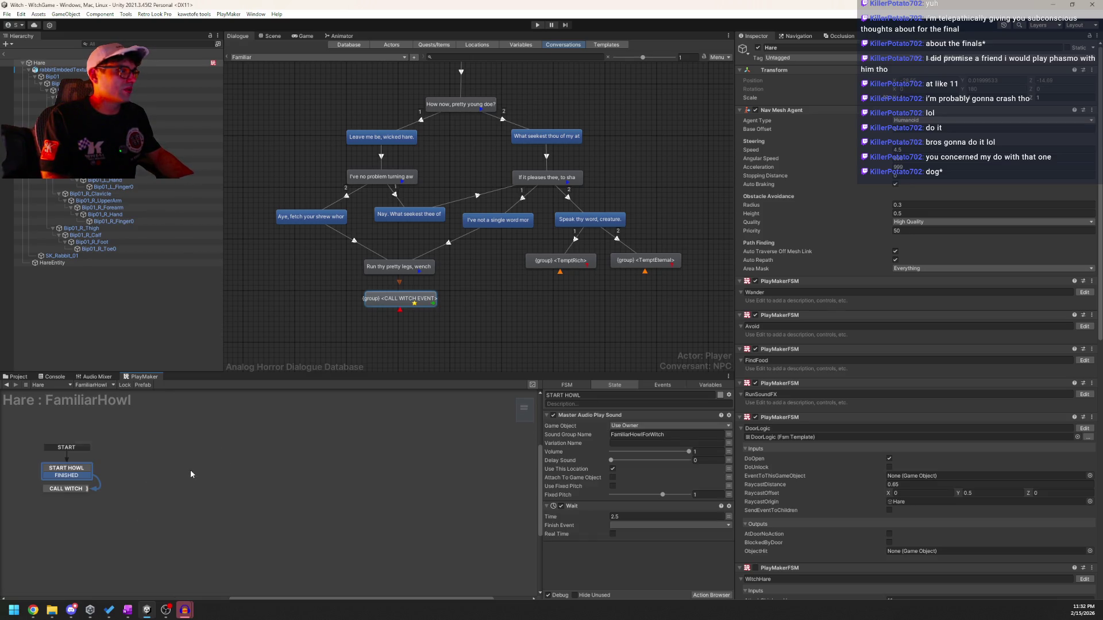
right_click(600, 553)
left_click(574, 484)
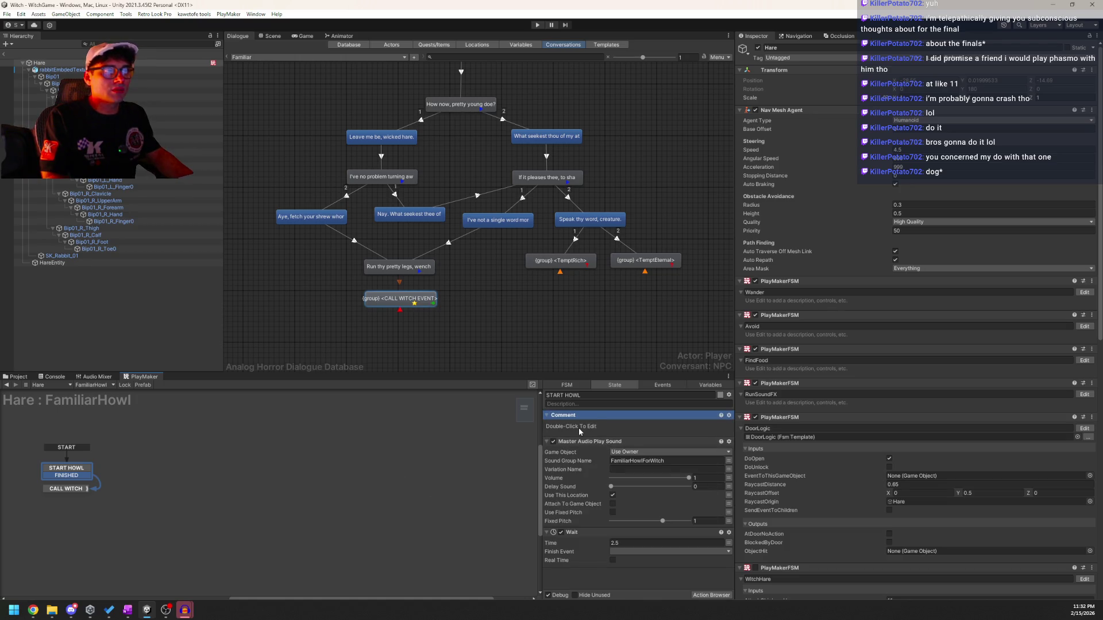
double_click(578, 427)
type("TensionPercussionLoopA")
left_click(594, 418)
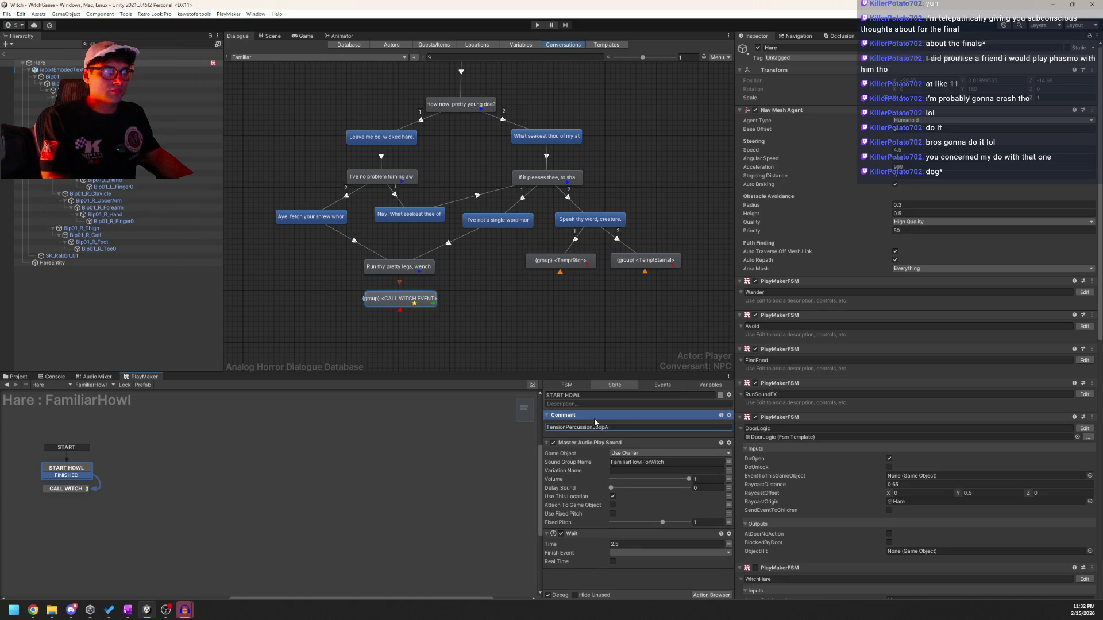
Give CALL WITCH a Master Audio Play Sound for TensionPercussionLoopA, then view START HOWL.
left_click(54, 489)
double_click(584, 542)
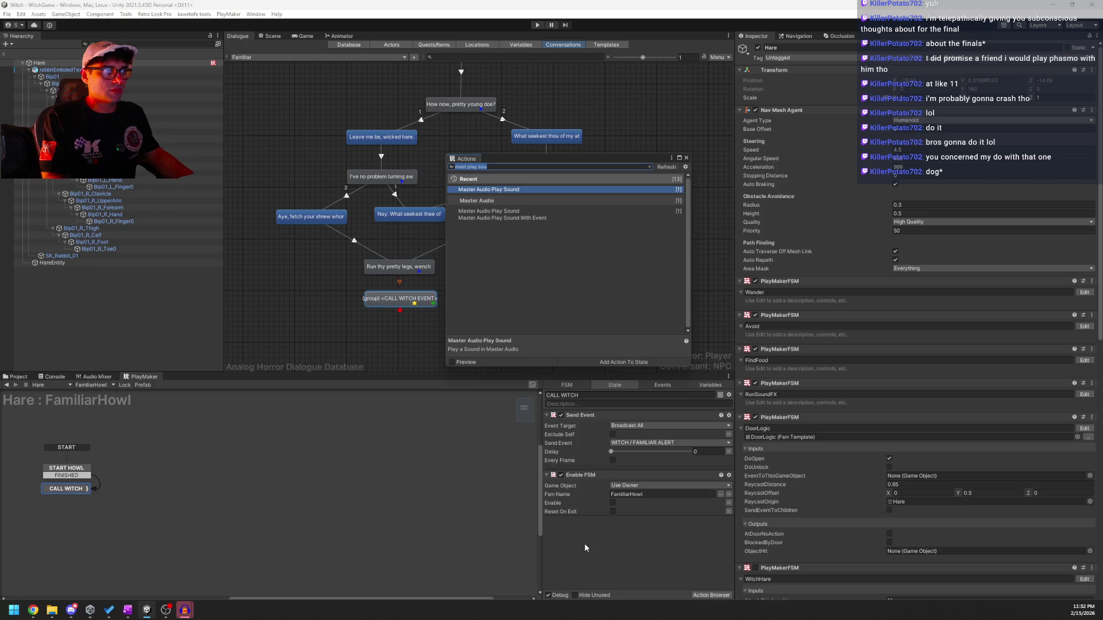
key("Return")
left_click(650, 515)
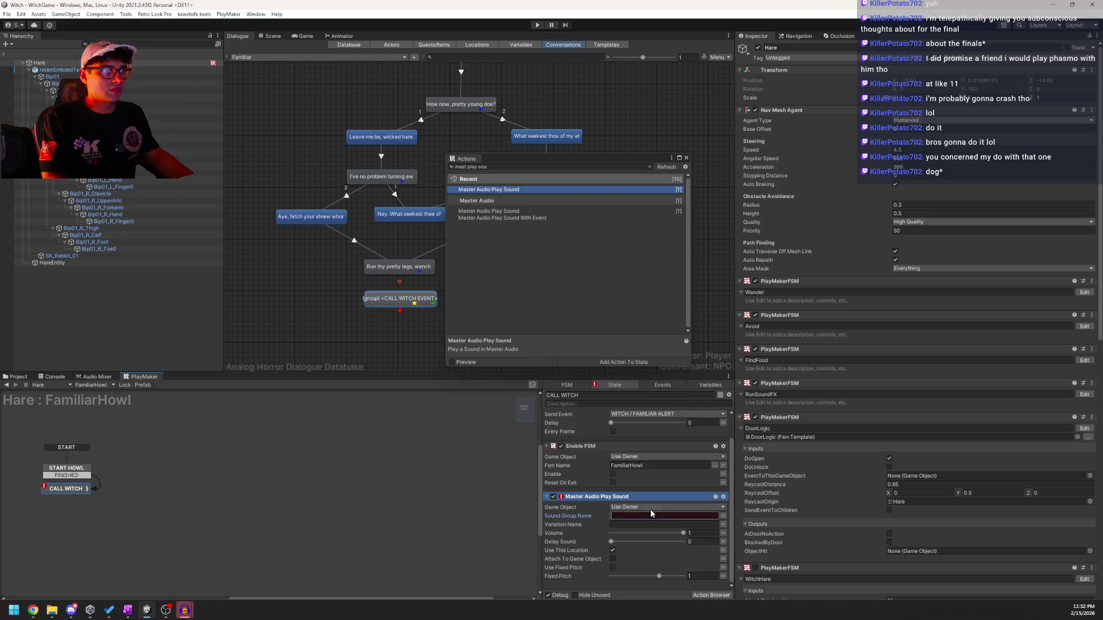
type("TensionPercussionLoopA")
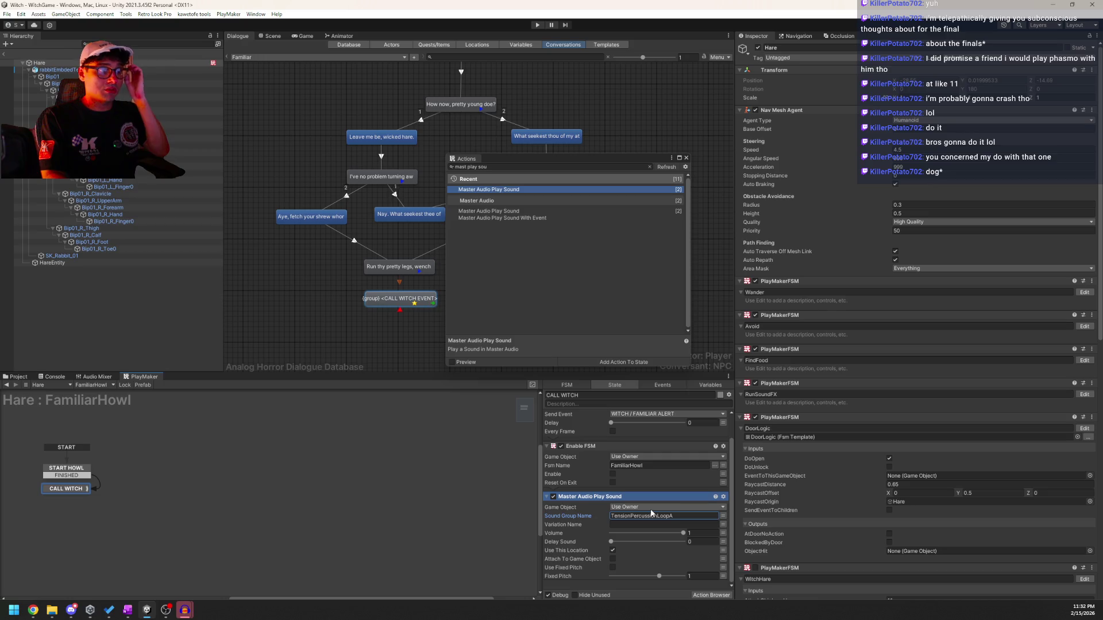
left_click(687, 157)
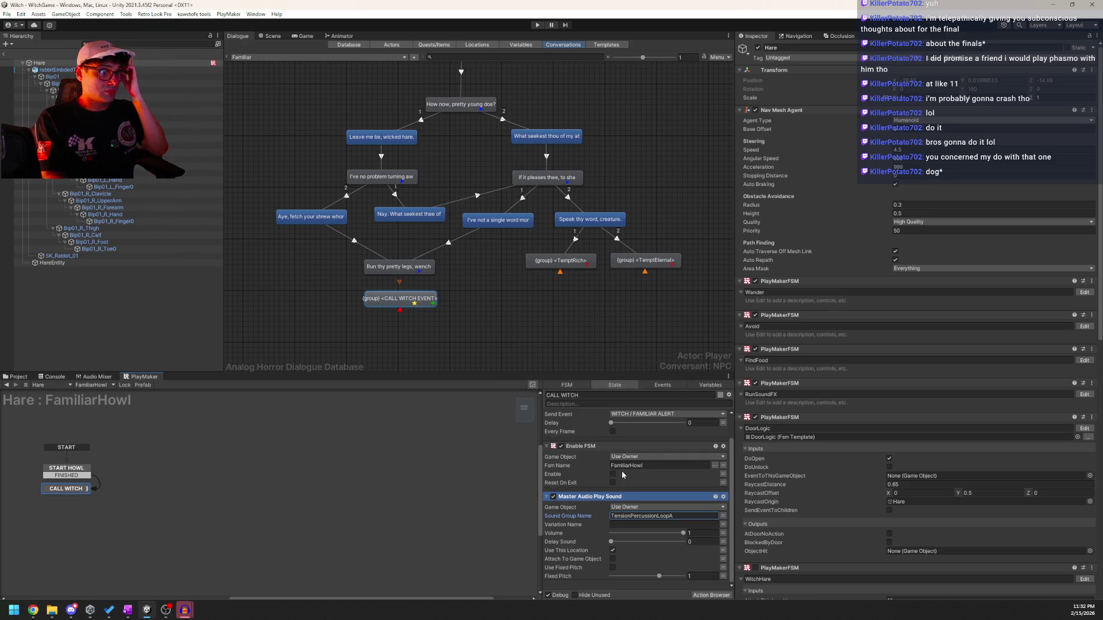
left_click(66, 468)
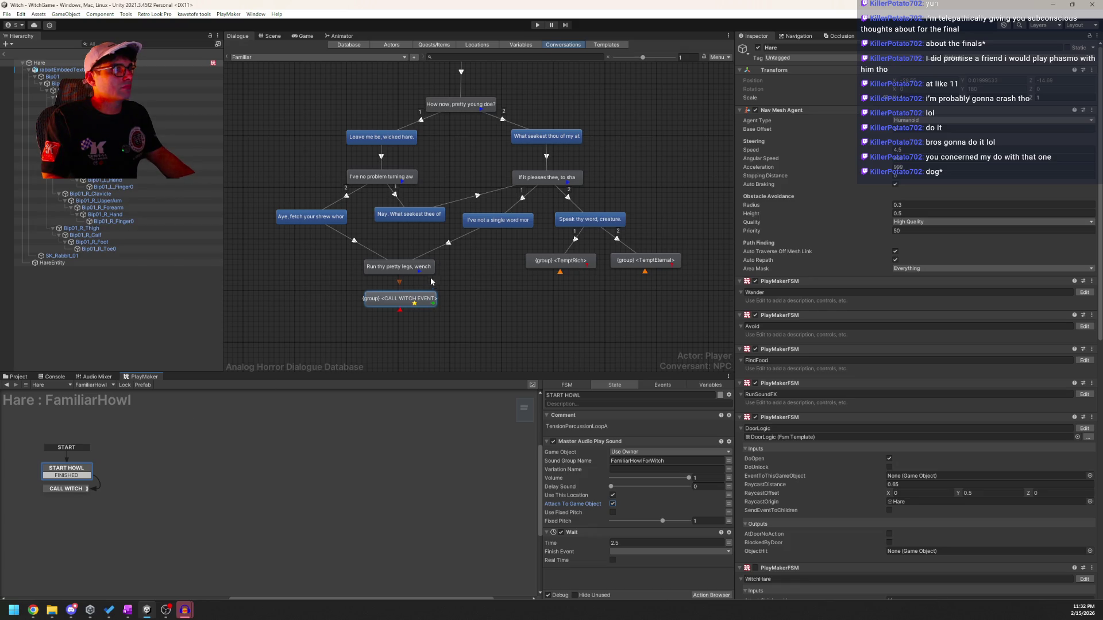
left_click(404, 267)
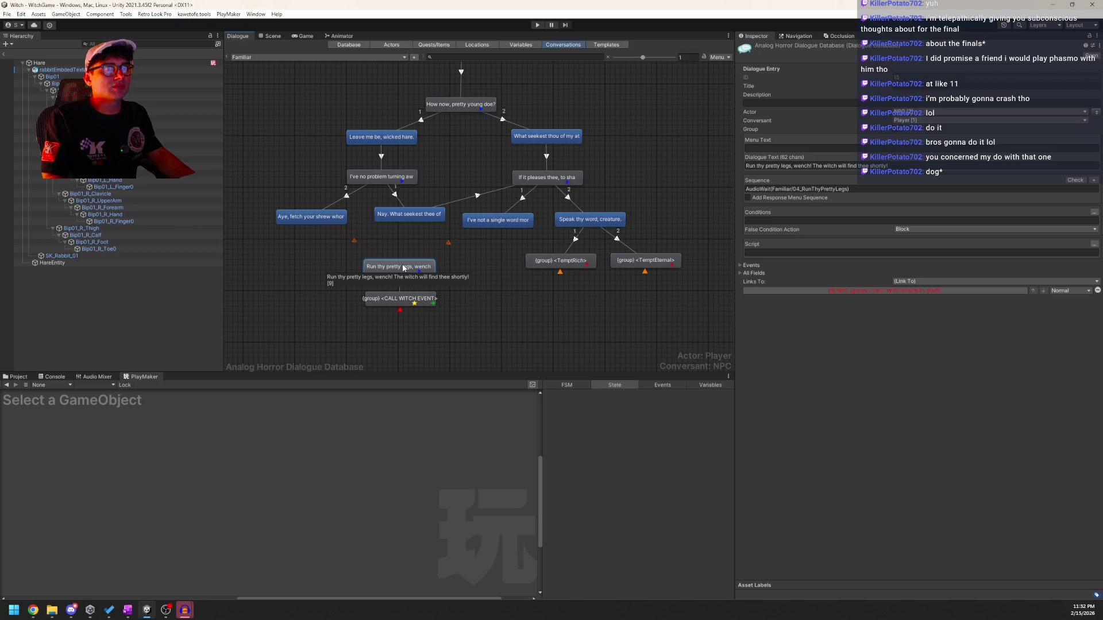
Inspect the CALL WITCH EVENT entry's script, show GameManager's DialogEvents FSM, and enter play mode.
left_click(400, 300)
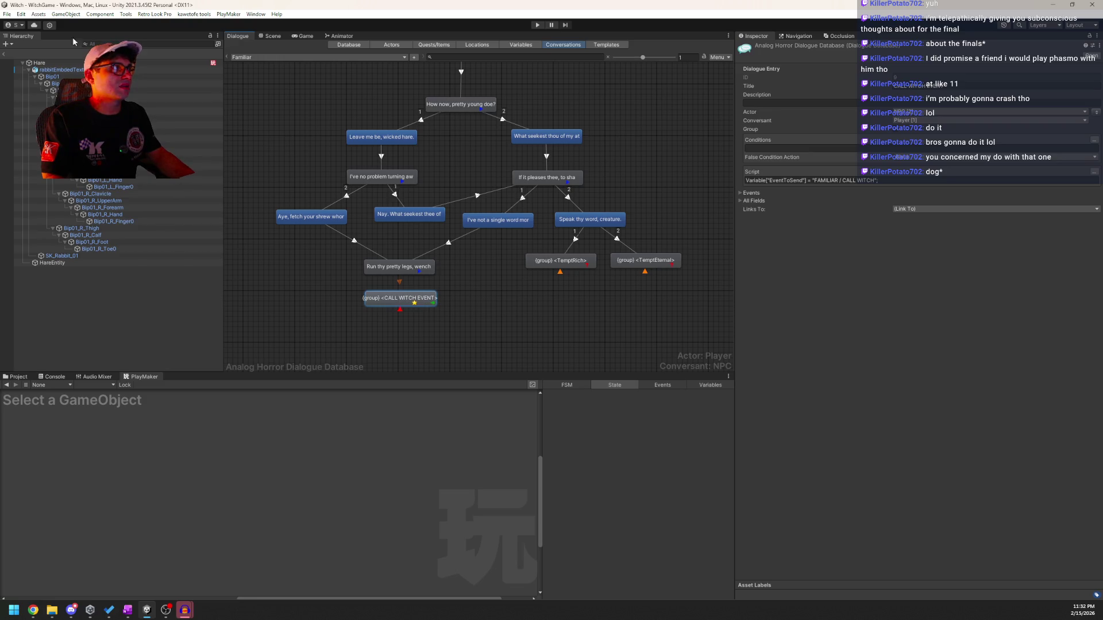
left_click(3, 53)
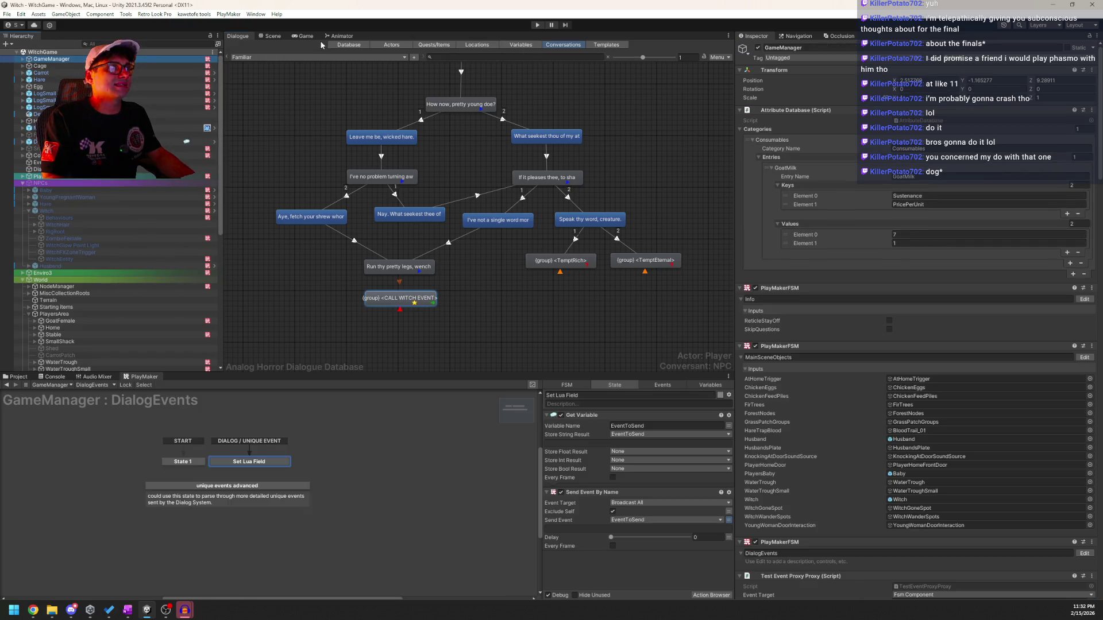
left_click(537, 25)
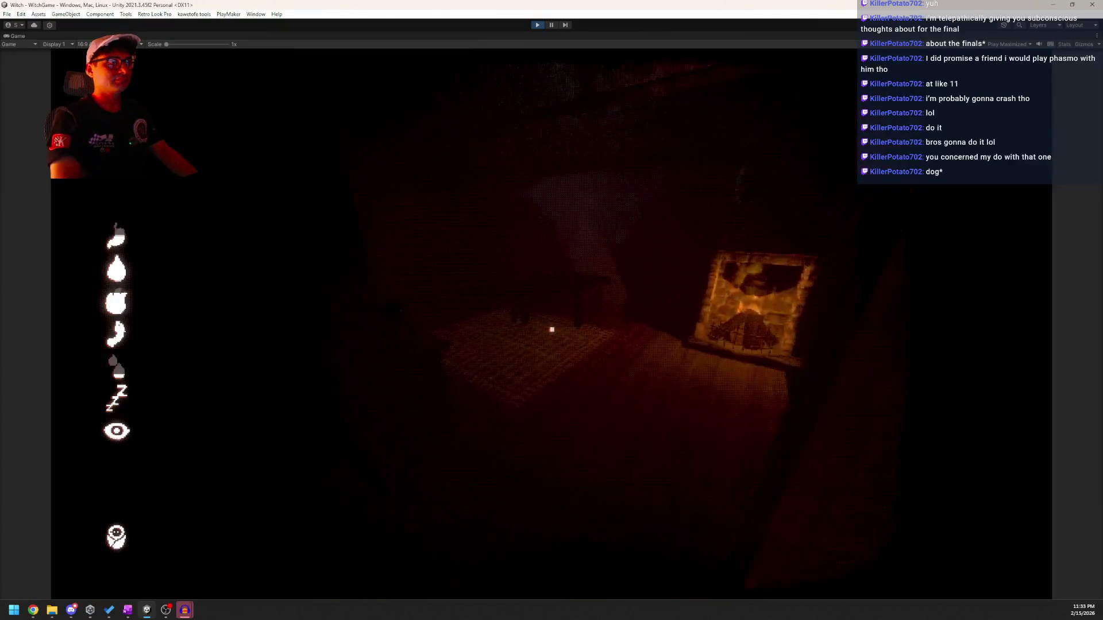
Open the door, reply 'Leave me be, wicked hare.' then 'Aye, fetch your shrew whore.', and dismiss the final line.
key("e")
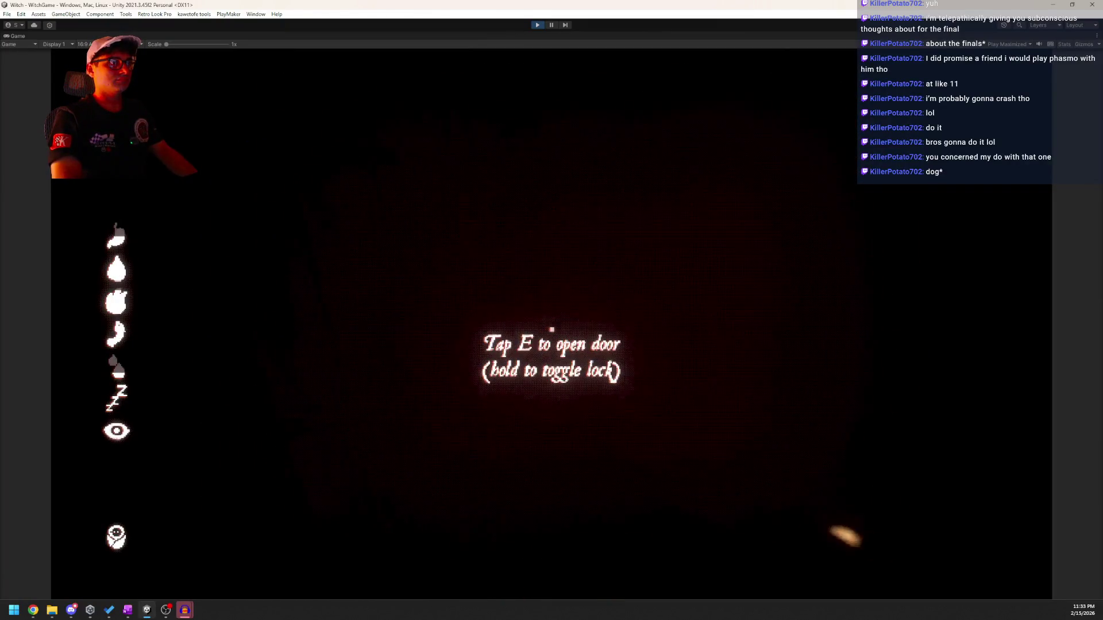
key("e")
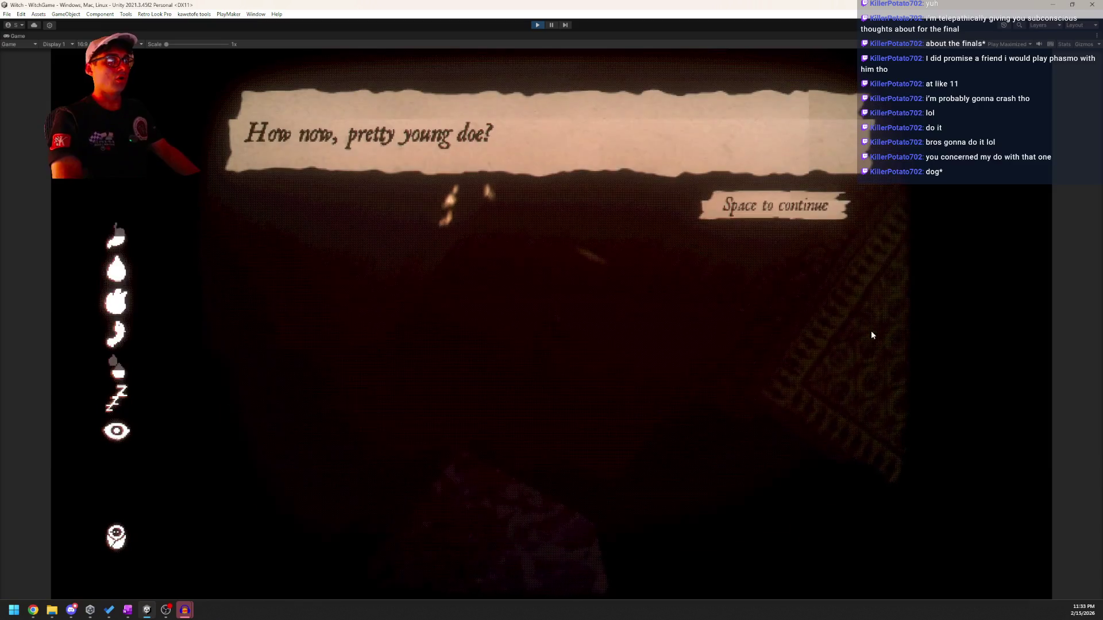
key("space")
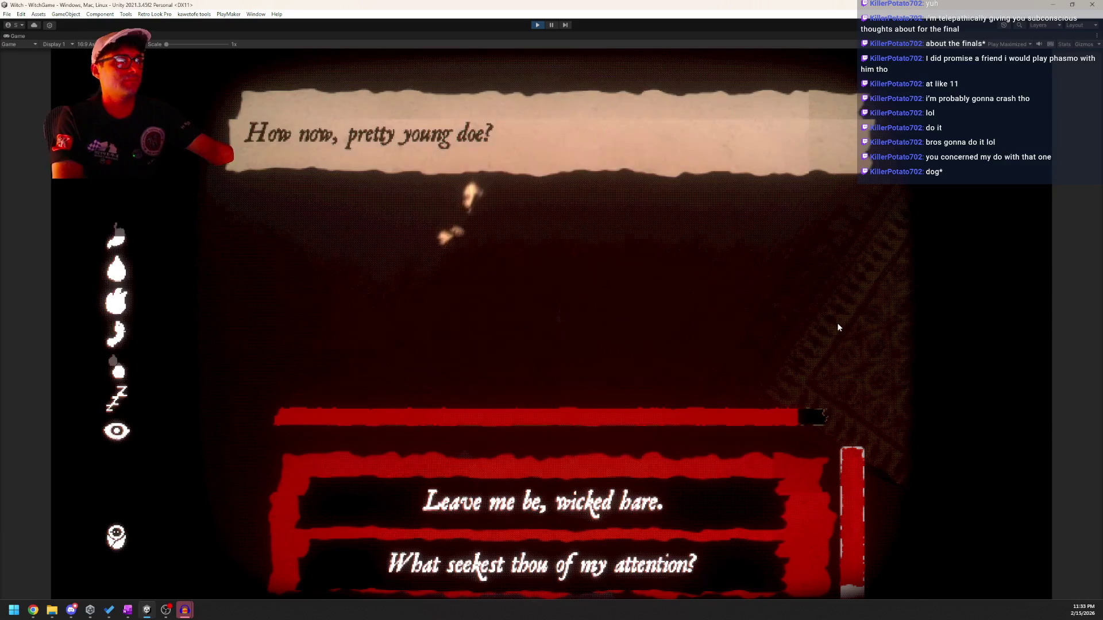
left_click(521, 503)
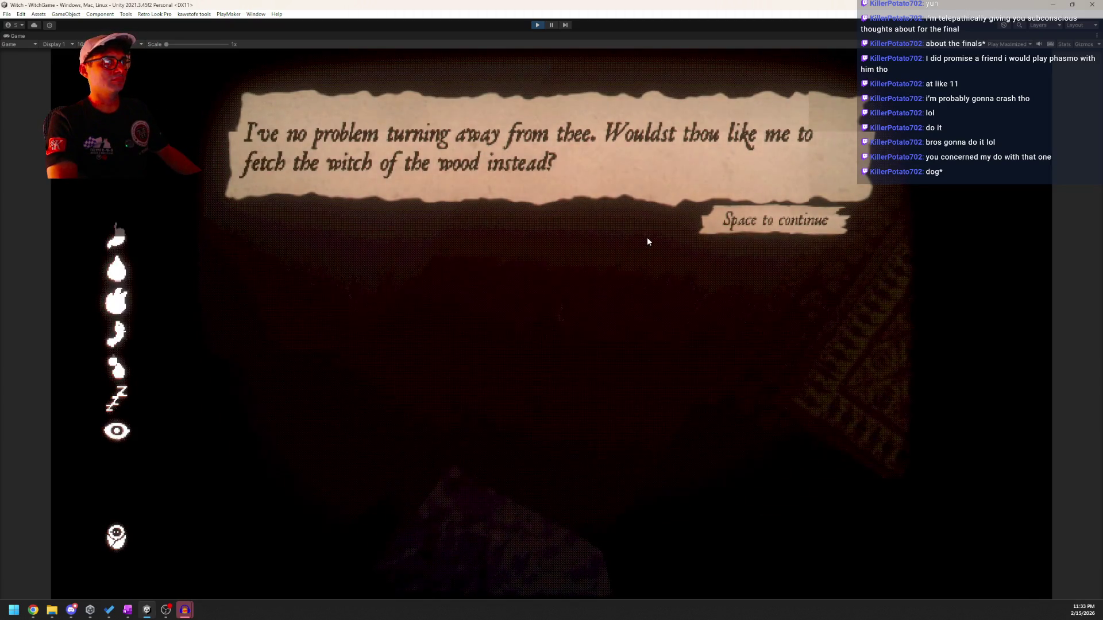
left_click(734, 233)
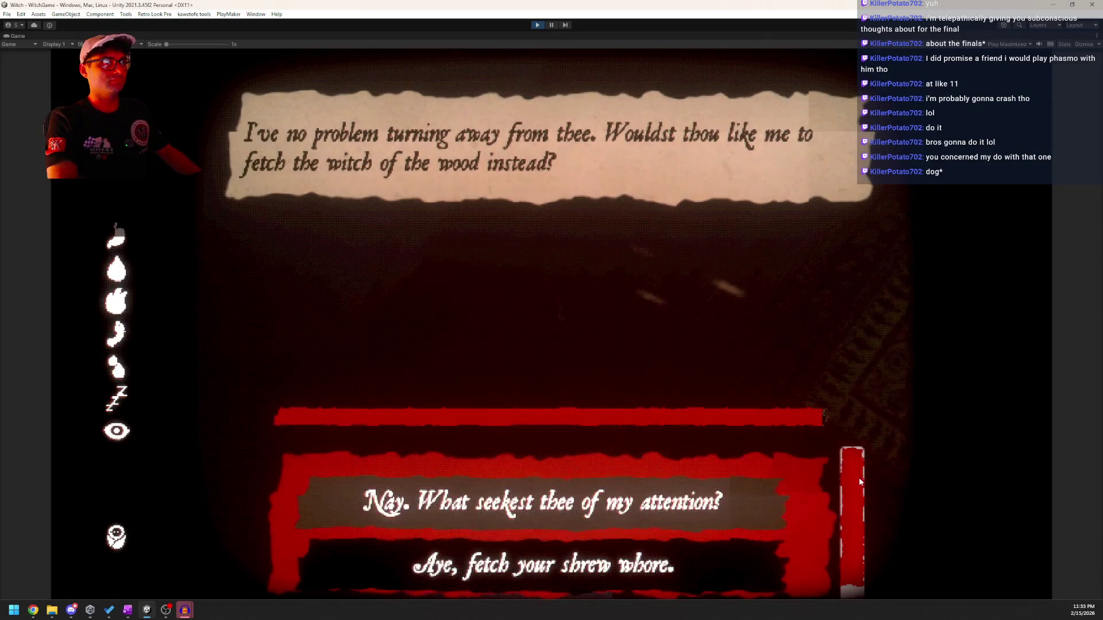
left_click(515, 588)
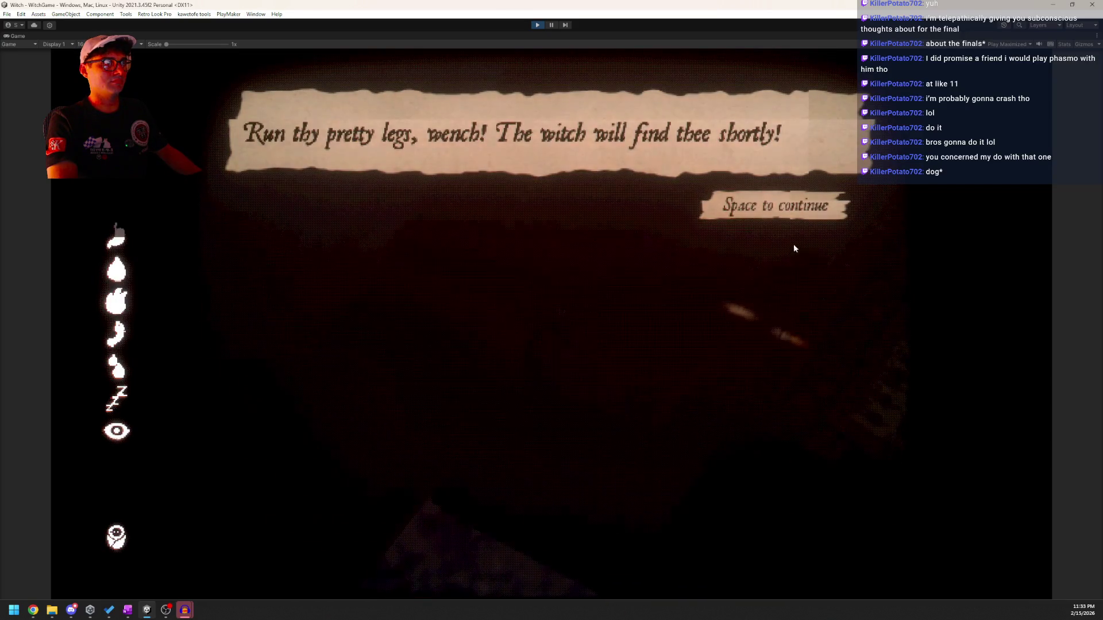
left_click(773, 214)
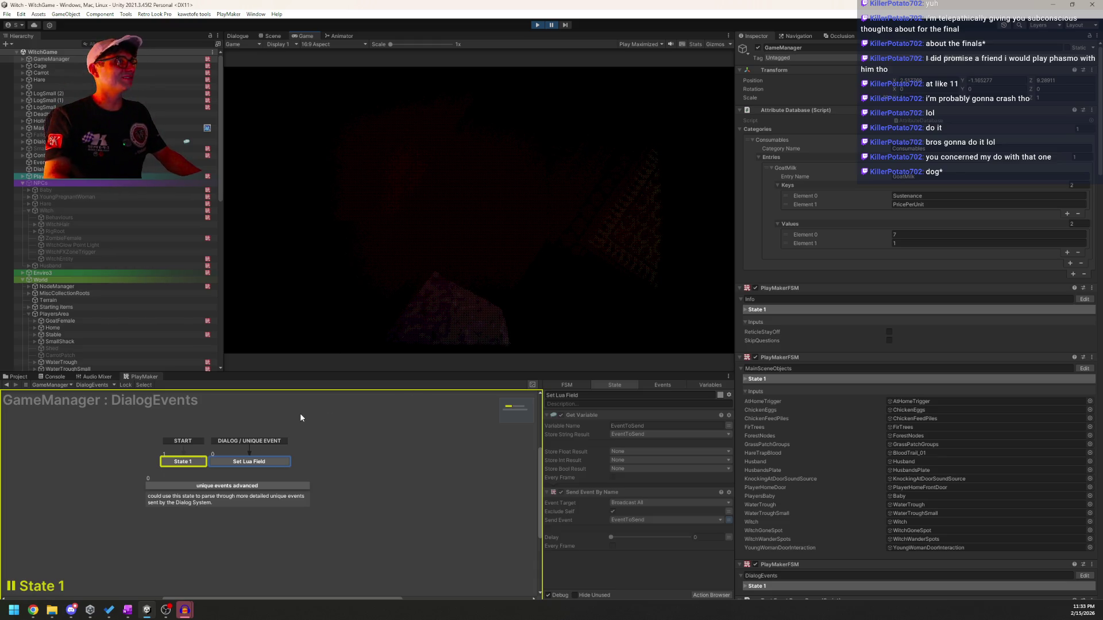
In the Dialogue database, load the Familiar conversation and show CALL WITCH EVENT's event settings.
left_click(237, 36)
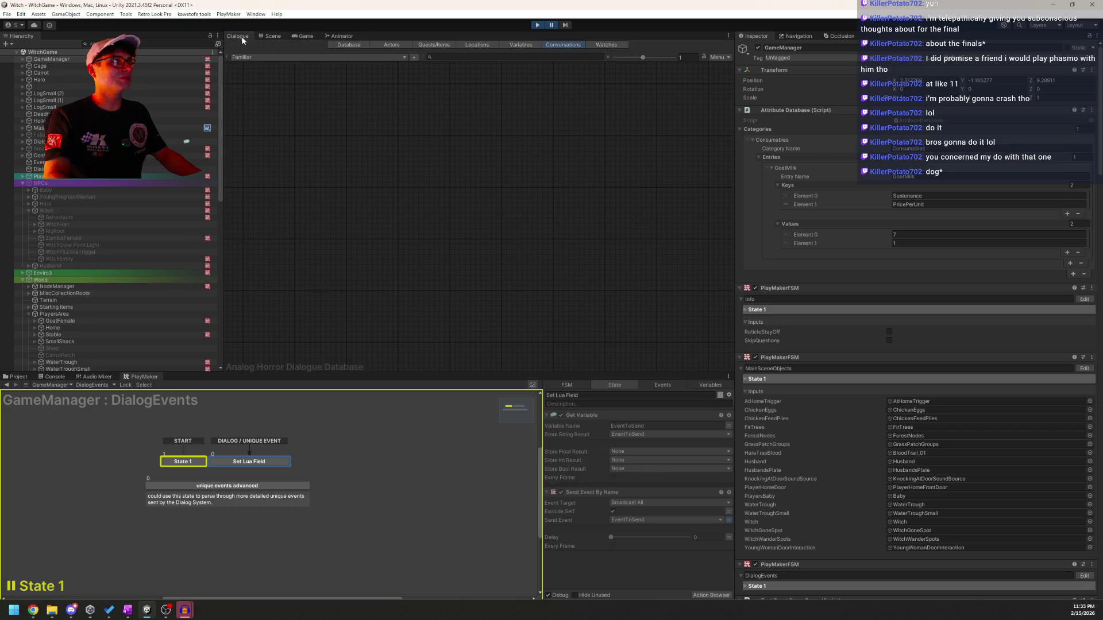
left_click(304, 58)
left_click(268, 86)
left_click(253, 57)
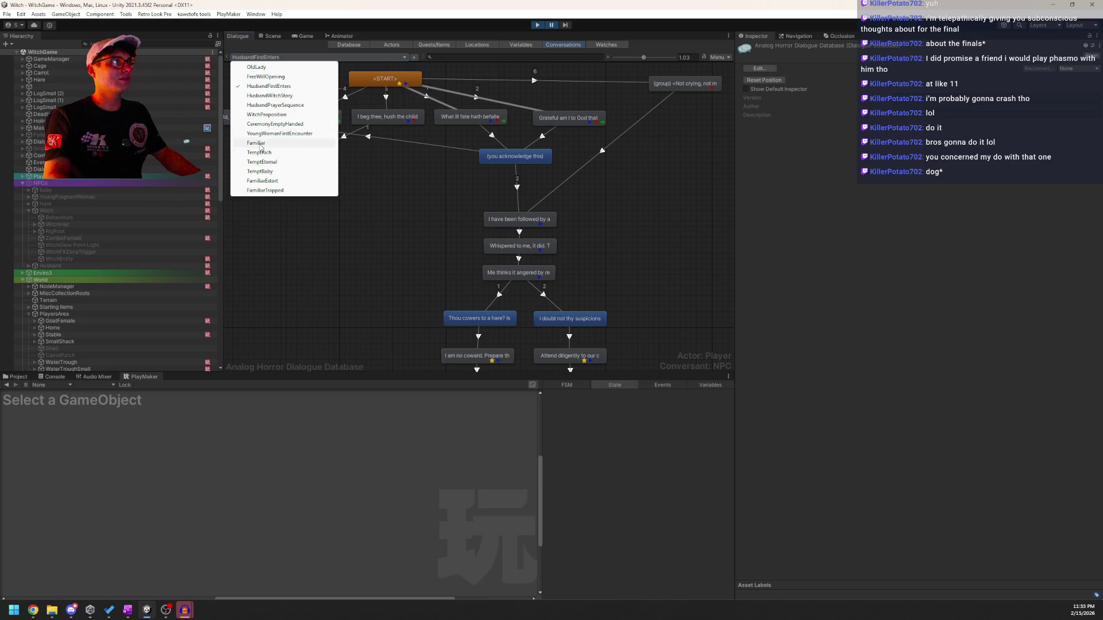
left_click(256, 143)
left_click(471, 278)
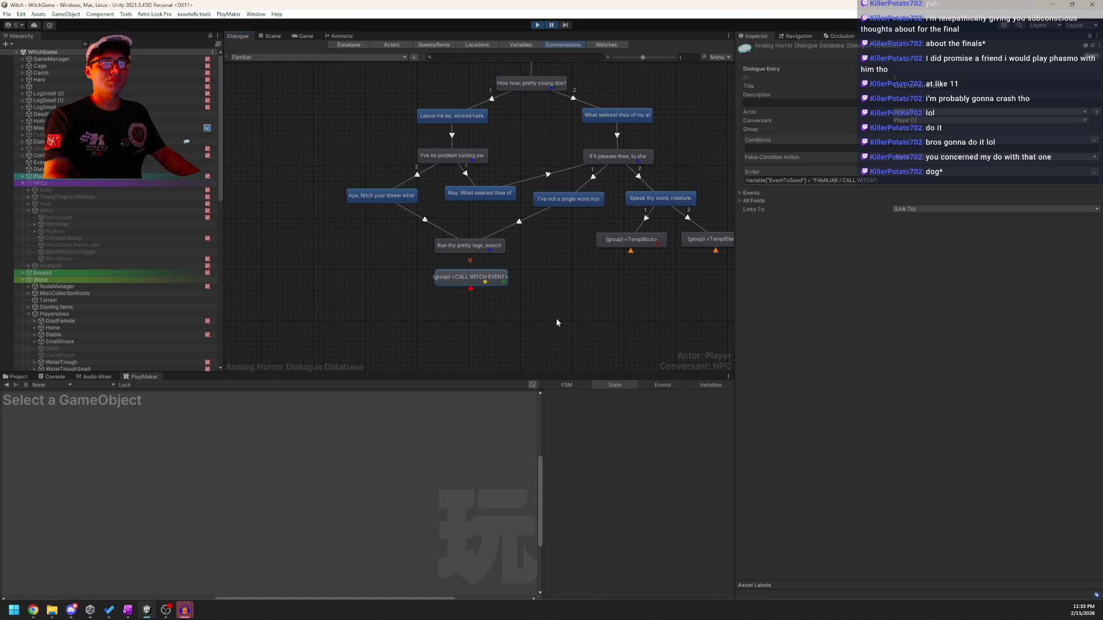
left_click(740, 193)
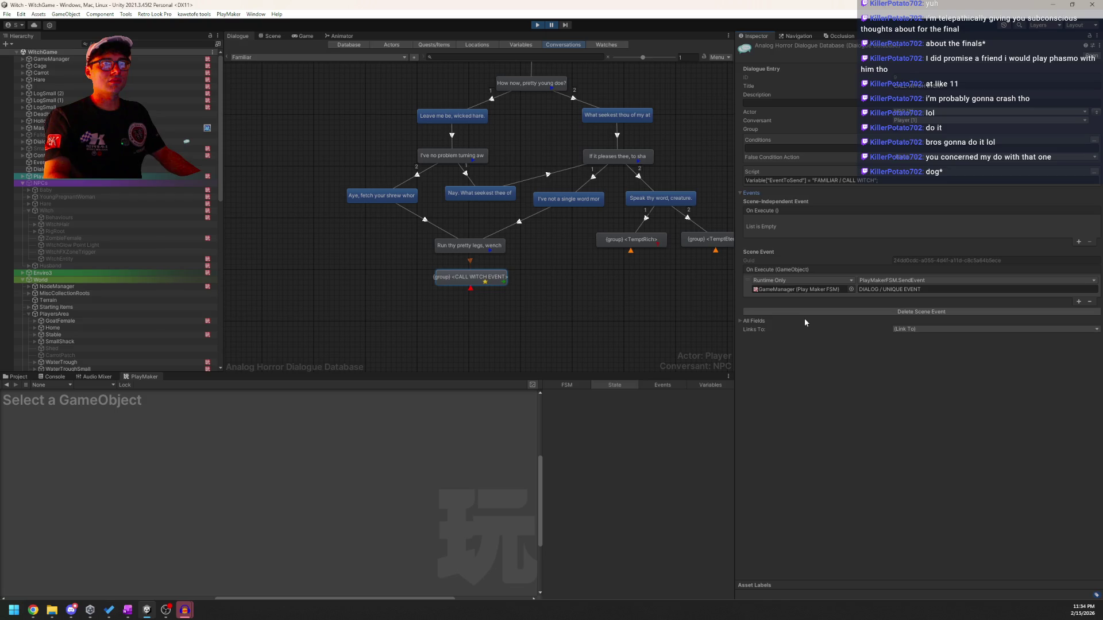
With play stopped, make CALL WITCH EVENT a regular entry instead of a group, then replay.
left_click(536, 25)
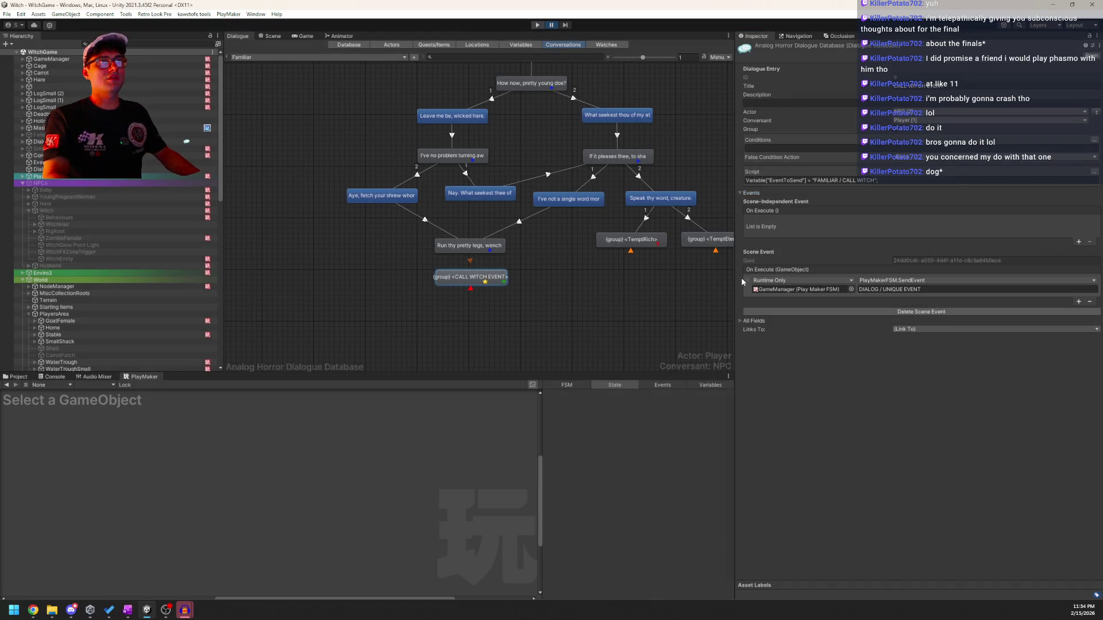
left_click(897, 130)
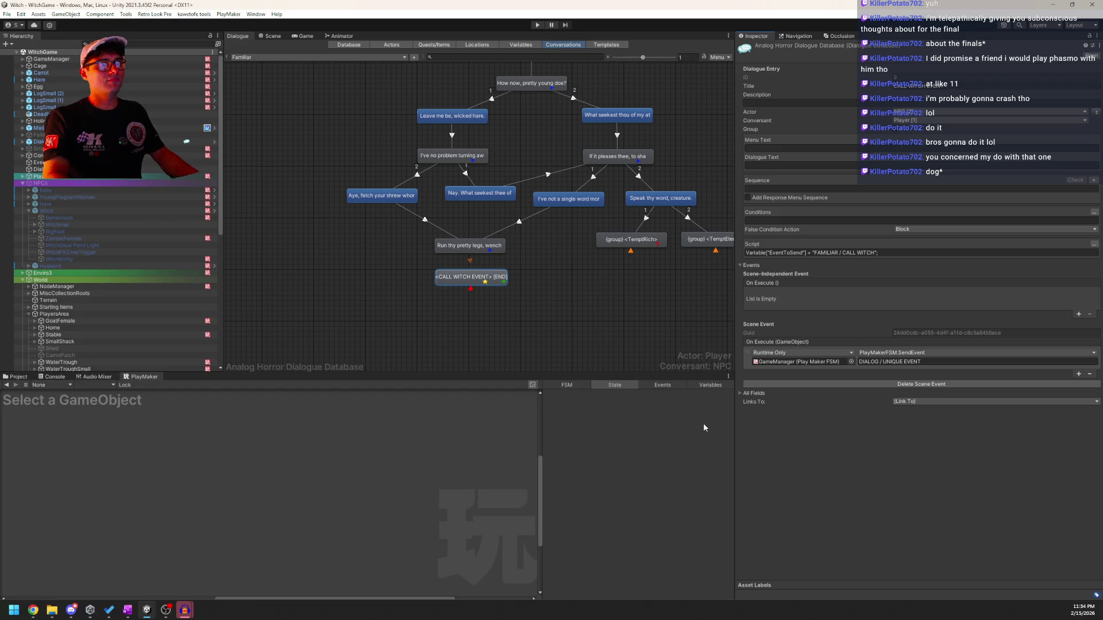
left_click_drag(814, 253, 859, 256)
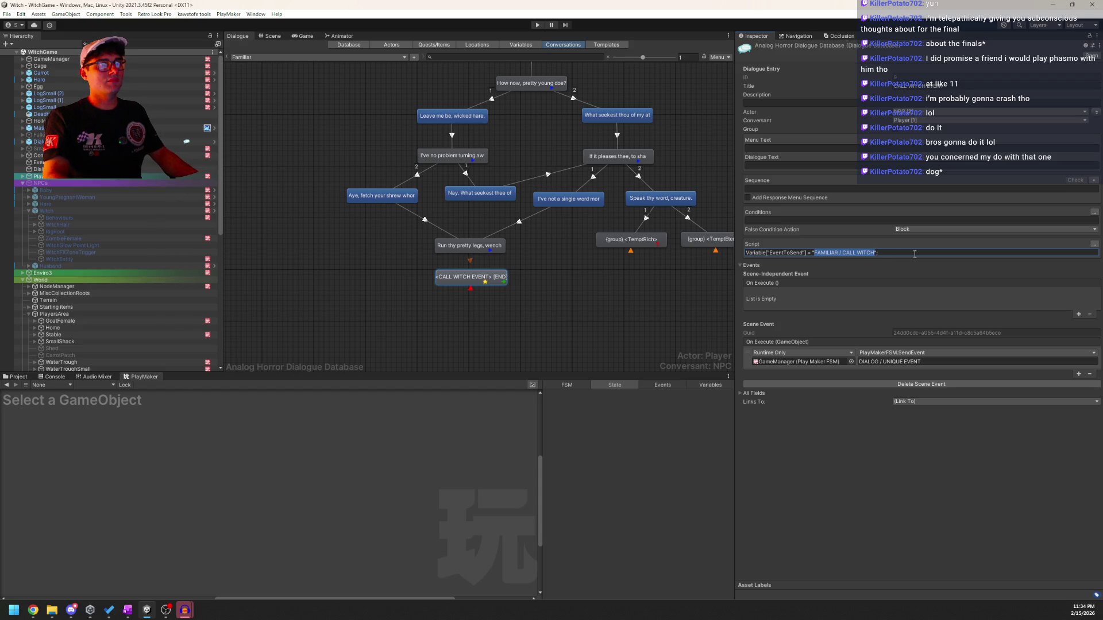
key("ctrl+p")
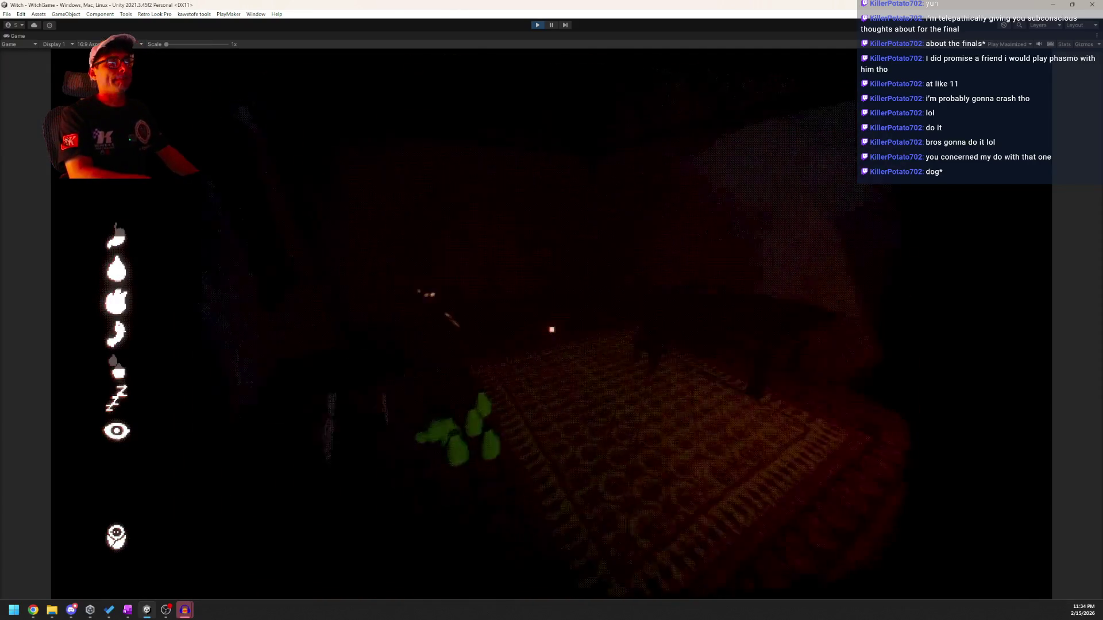
Unlock the door, answer the hare 'Leave me be, wicked hare.' and 'Aye, fetch your shrew whore.'.
key("e")
key("e")
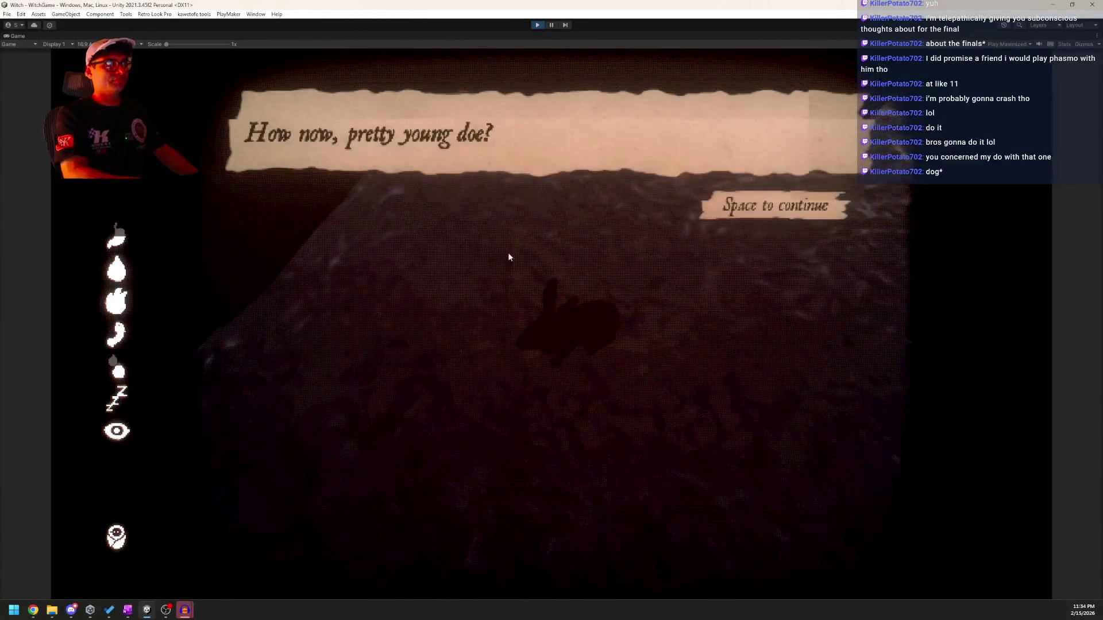
key("space")
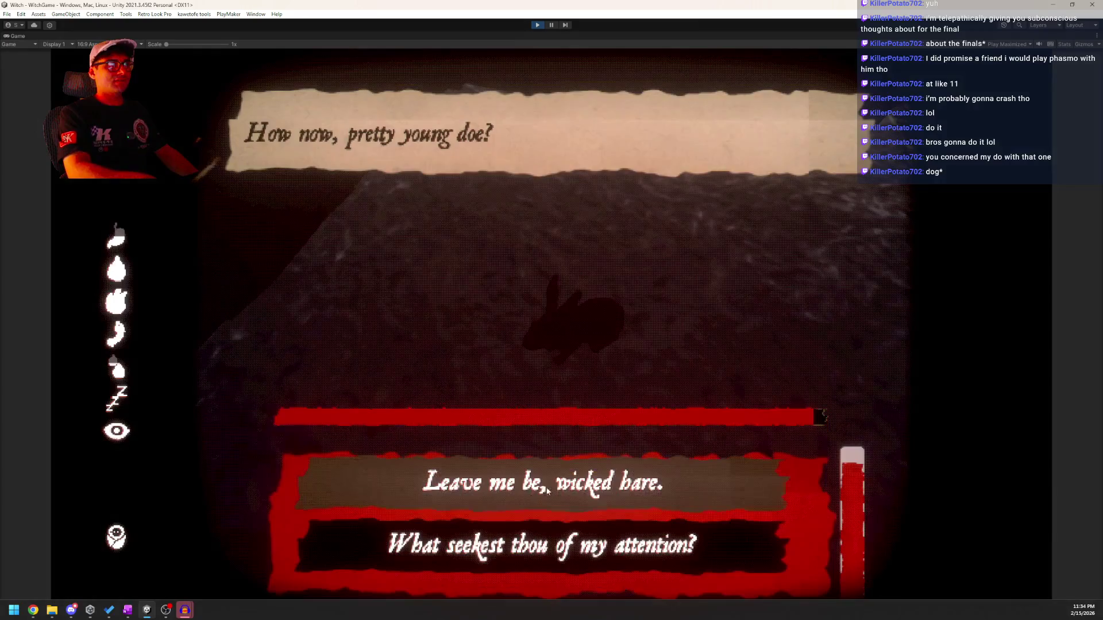
left_click(506, 483)
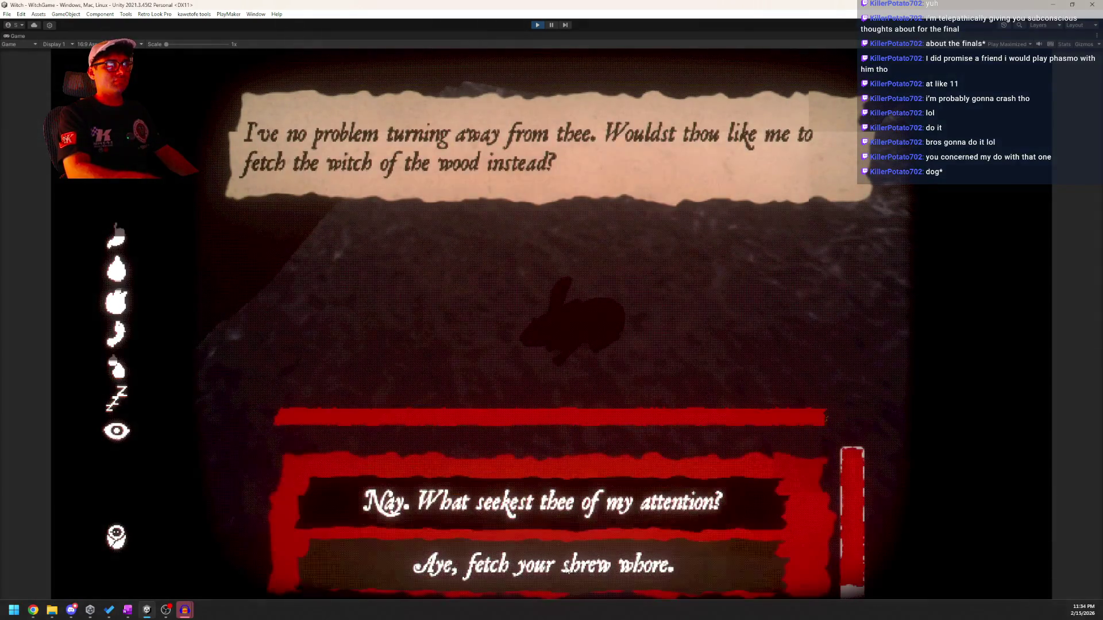
left_click(580, 569)
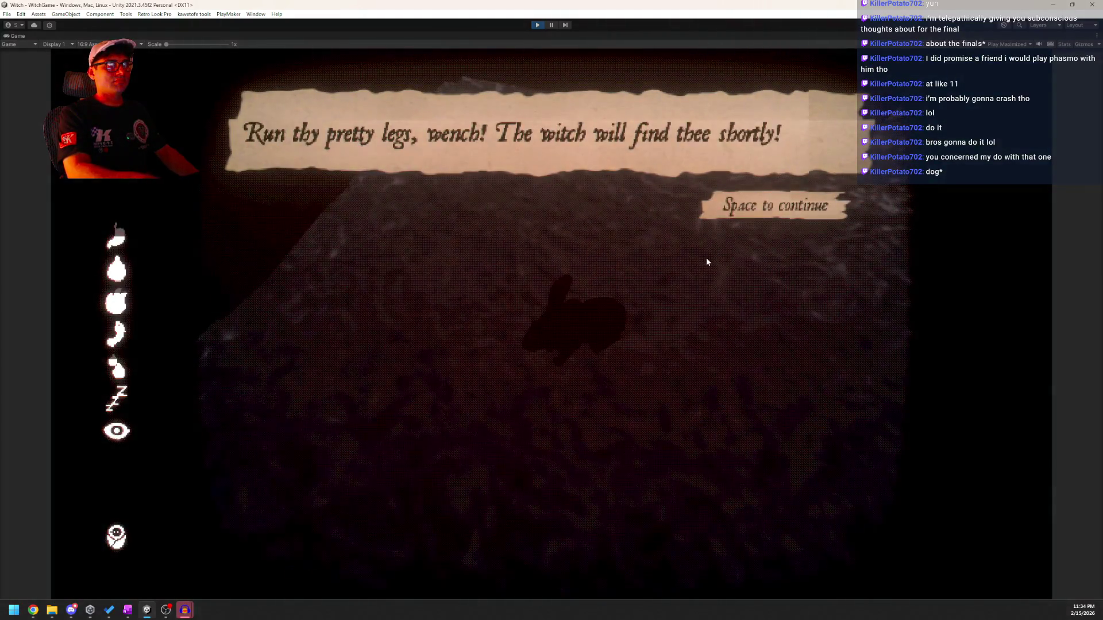
left_click(749, 211)
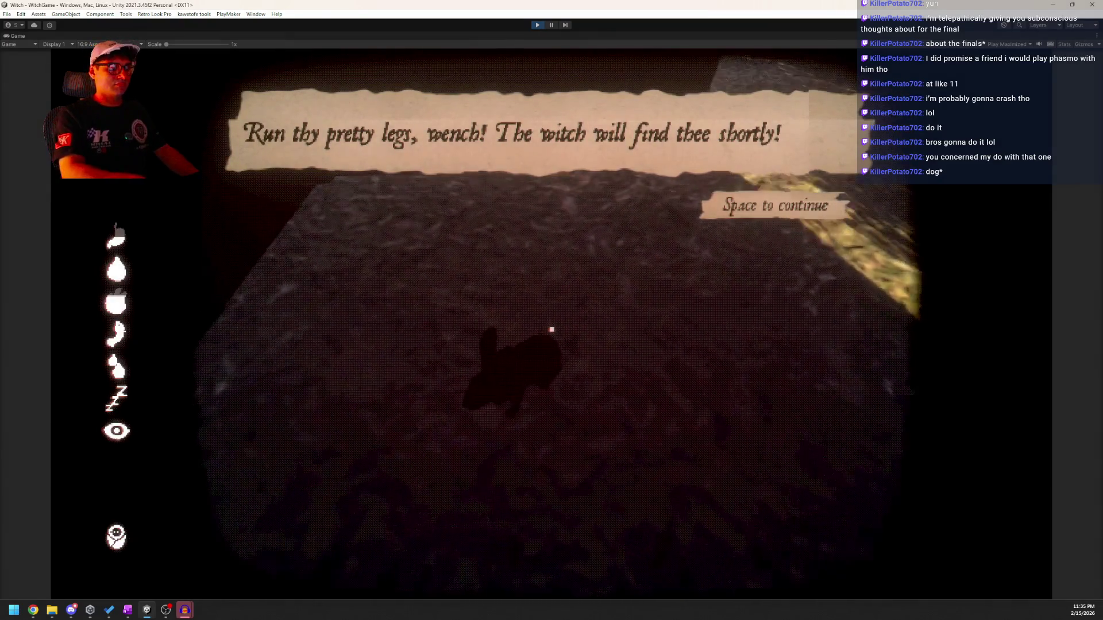
key("space")
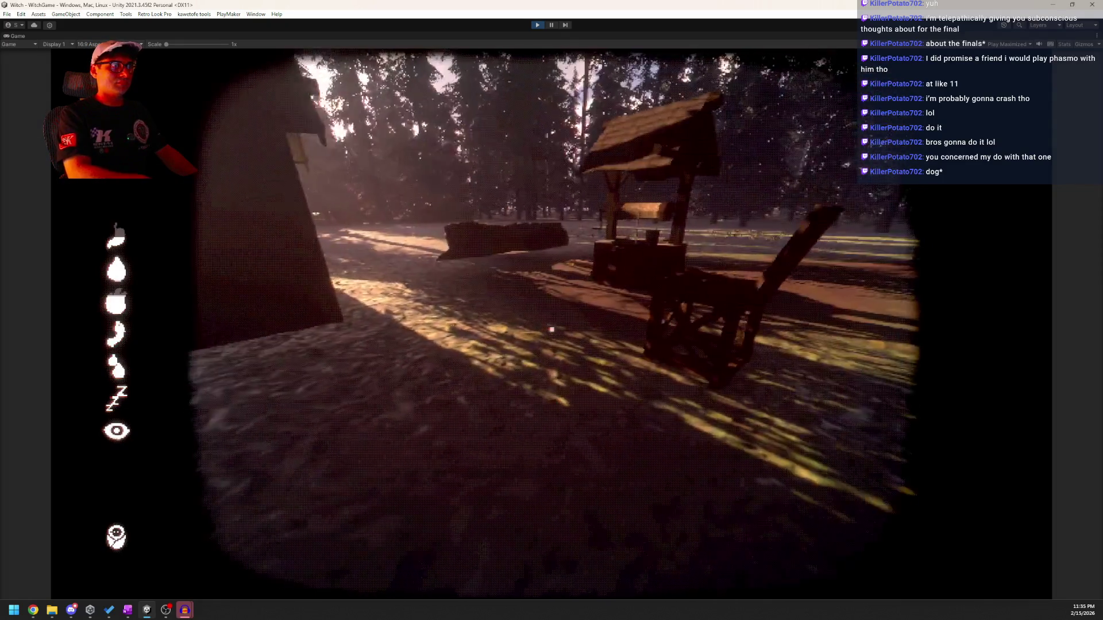
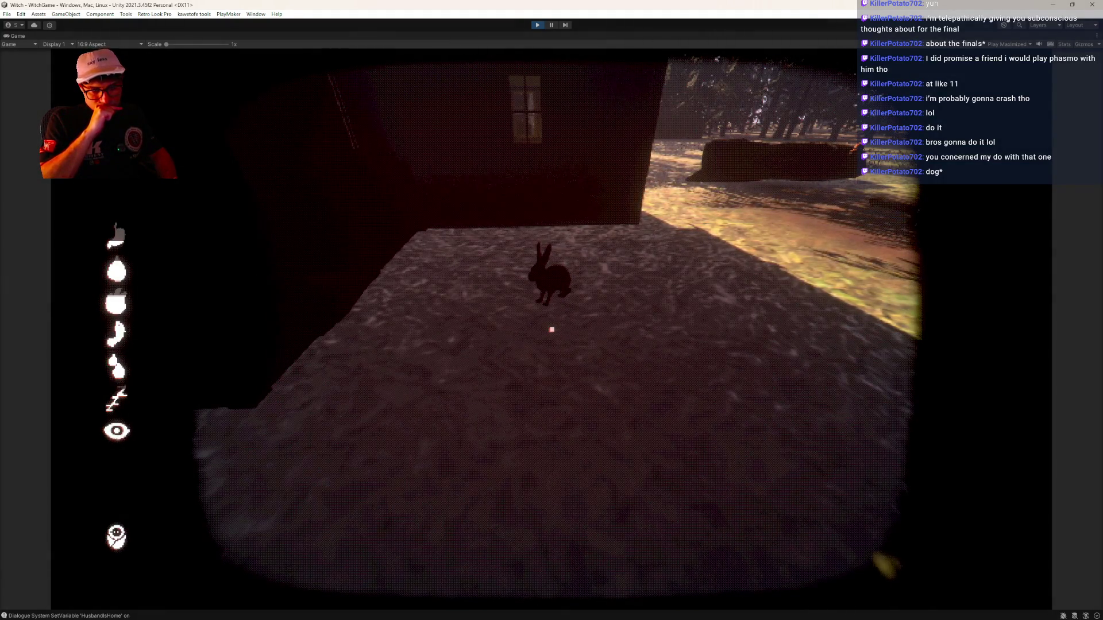
Exit Play mode with Ctrl+P and switch to the Dialogue node editor.
key("ctrl+p")
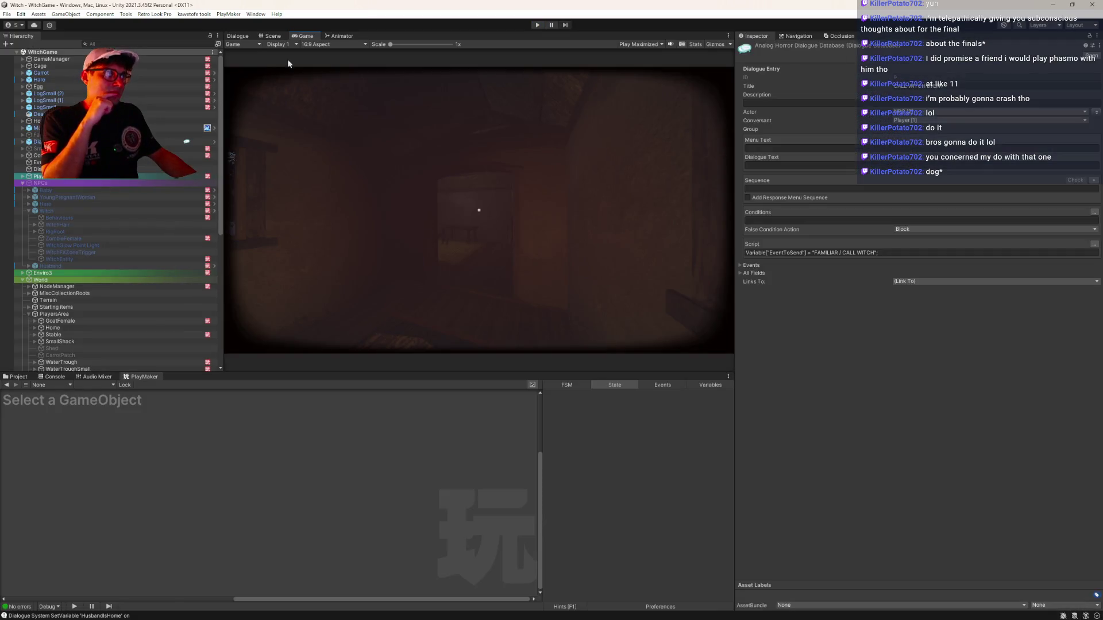
left_click(238, 37)
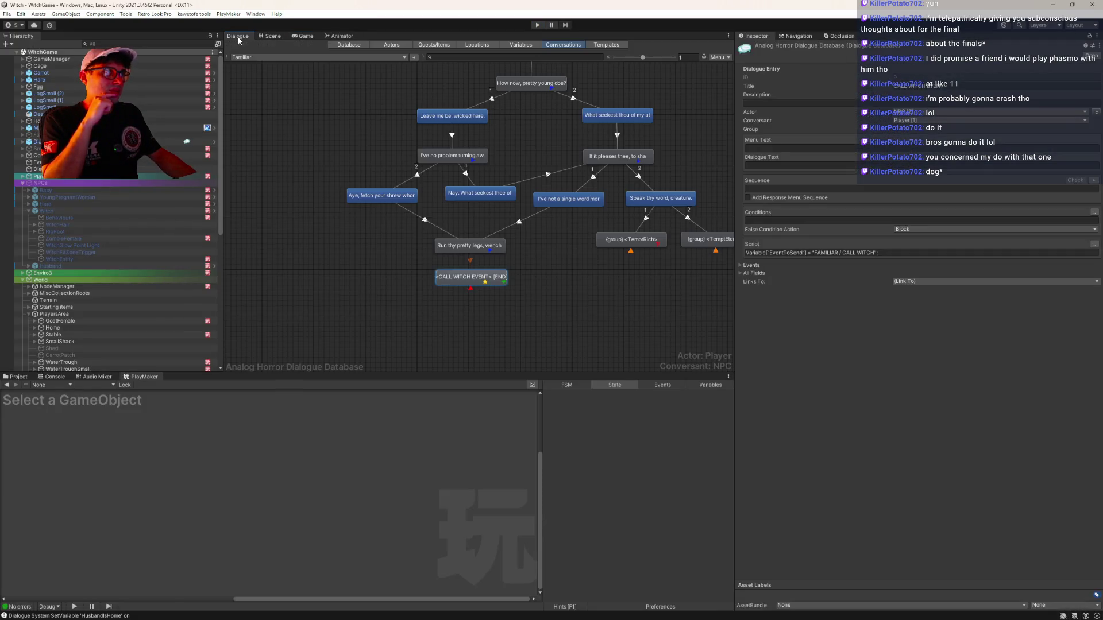
Inspect the 'Run thy pretty legs' and CALL WITCH EVENT nodes, then load the OldLady conversation.
left_click(453, 251)
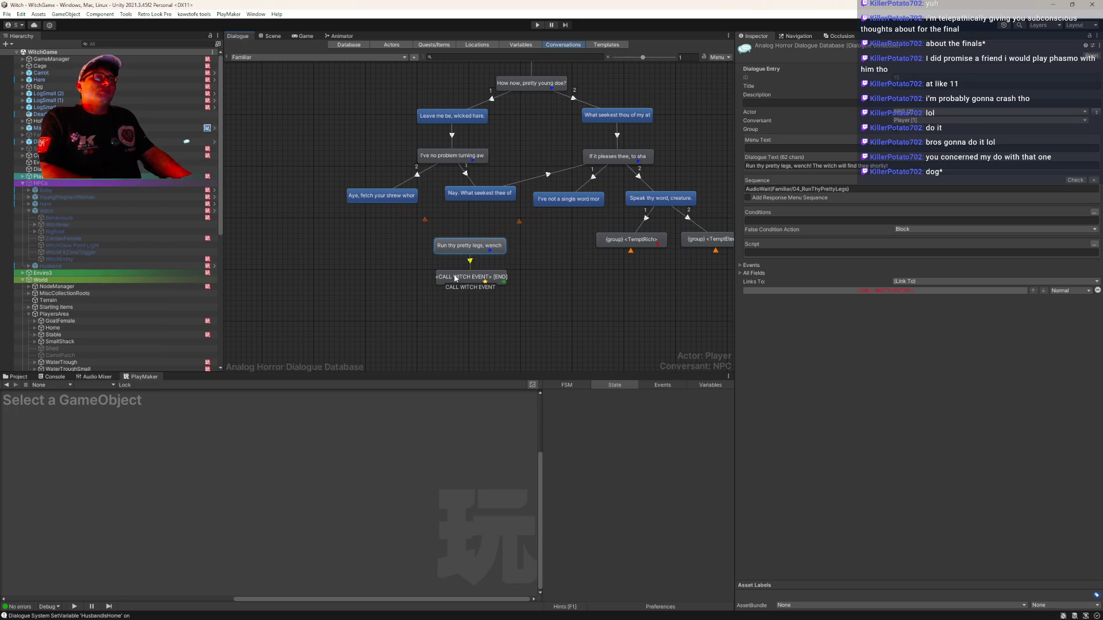
left_click(456, 278)
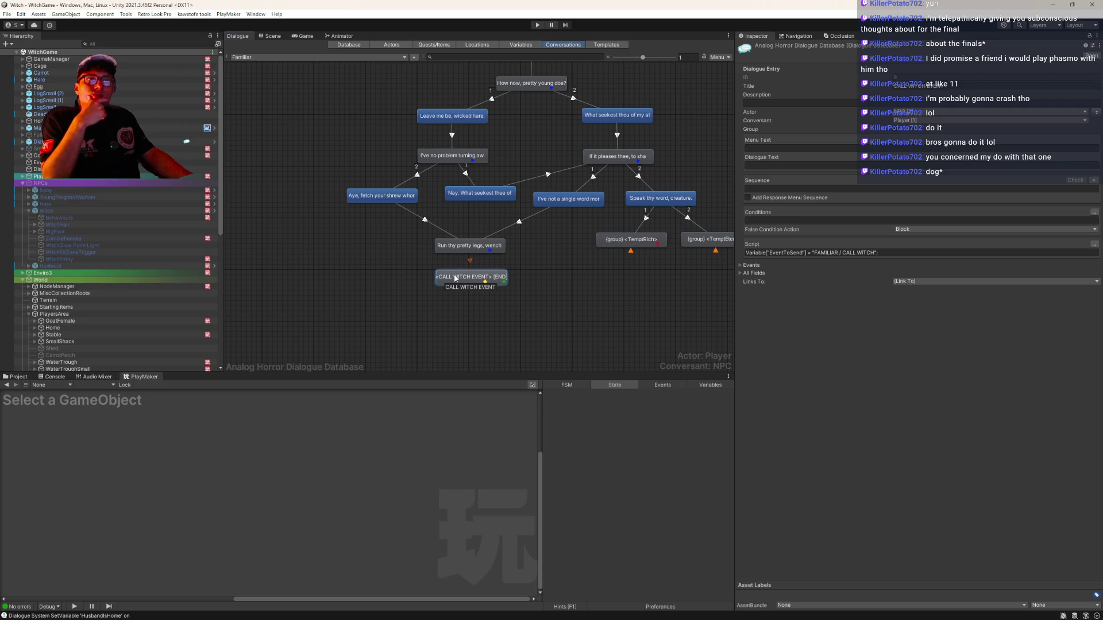
left_click(253, 57)
left_click(270, 72)
left_click(562, 130)
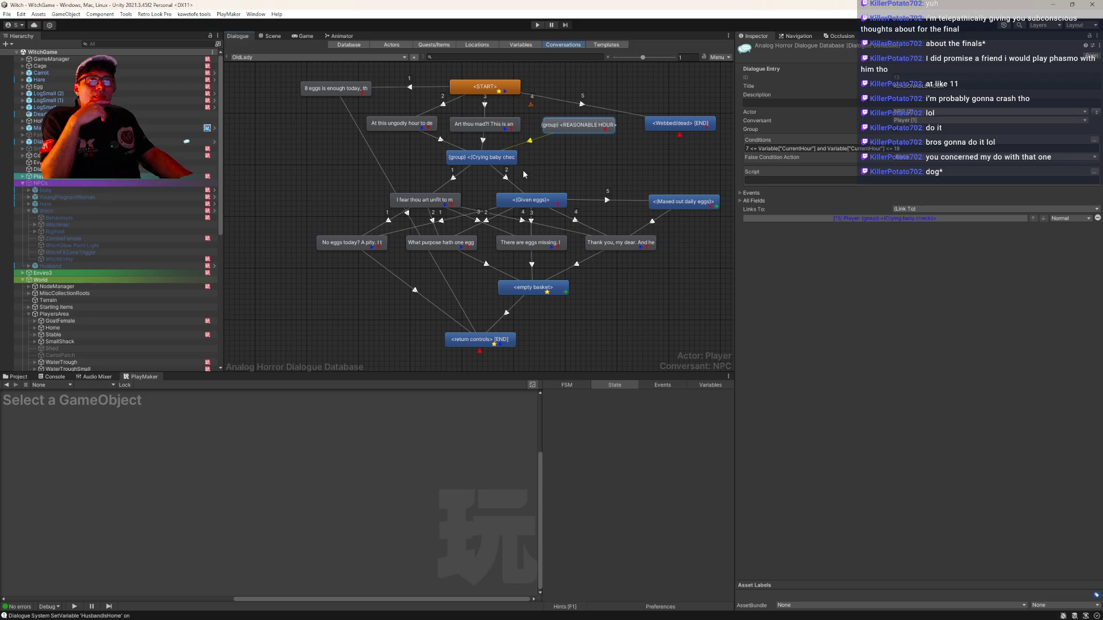
left_click(489, 159)
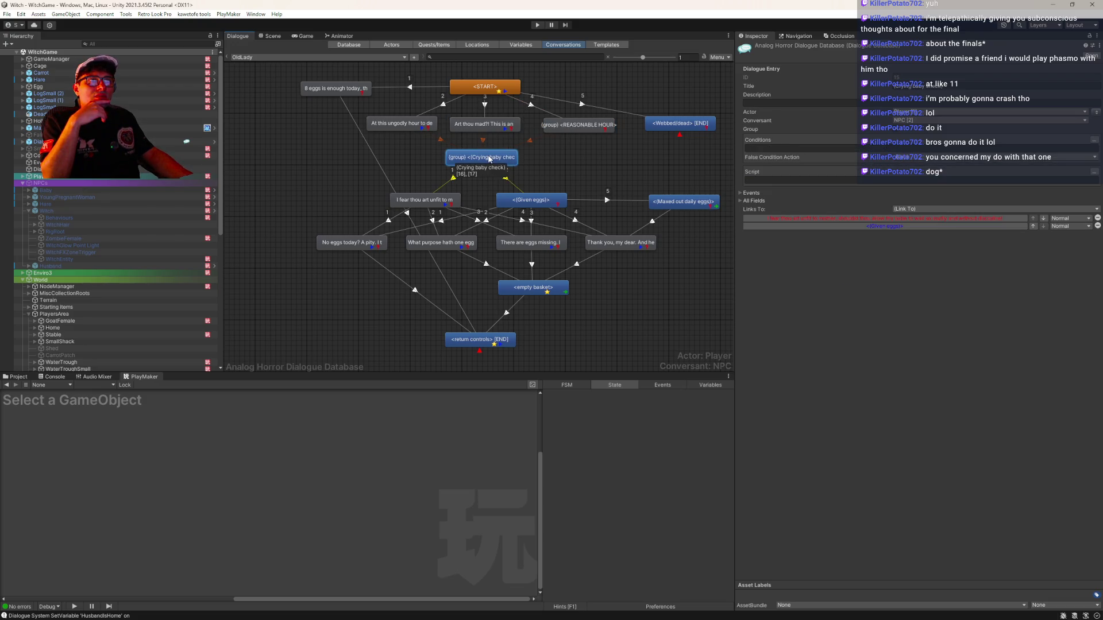
left_click(527, 201)
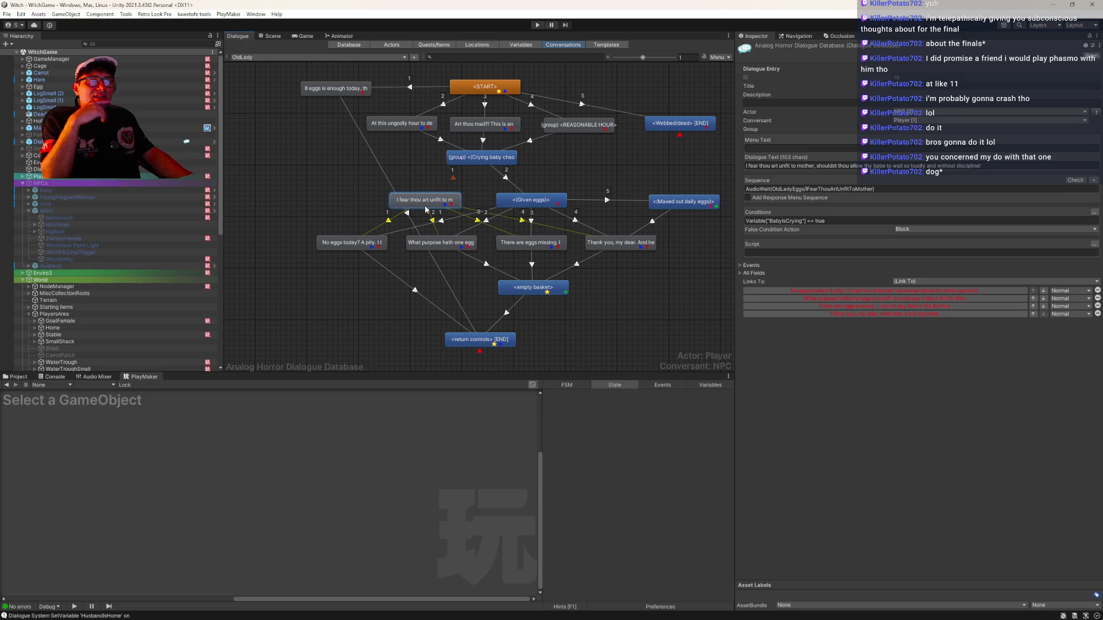
left_click(441, 243)
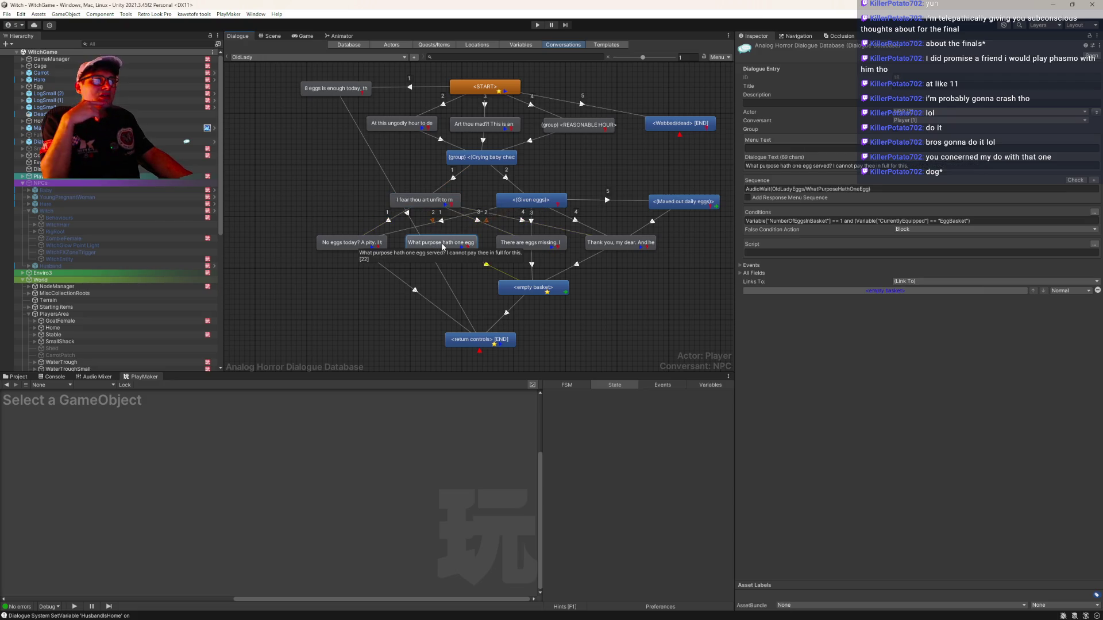
left_click(523, 294)
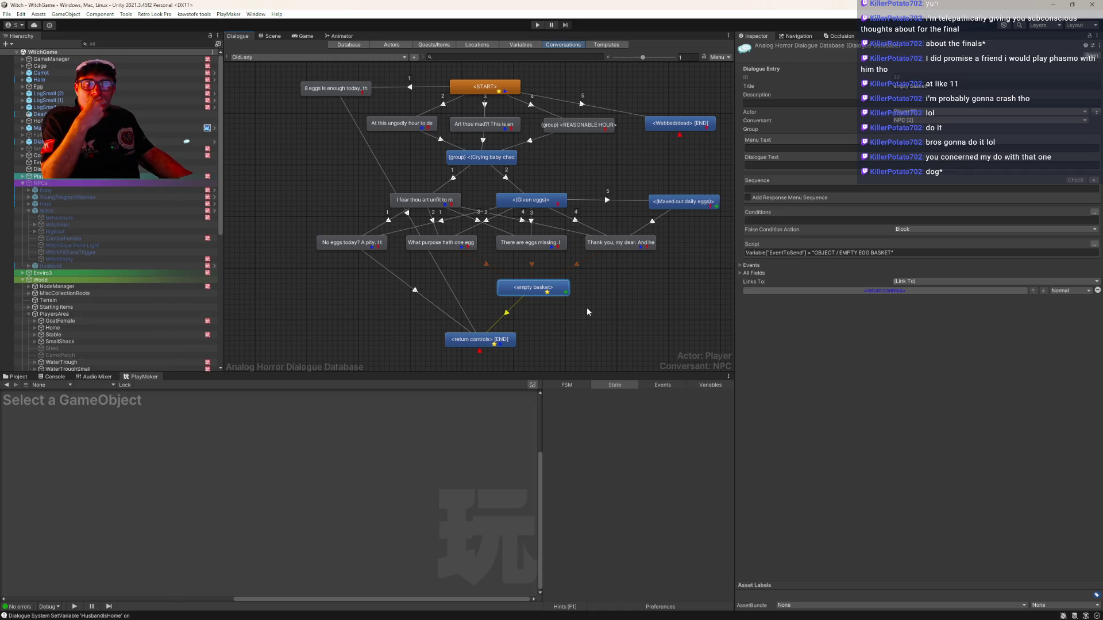
left_click(675, 204)
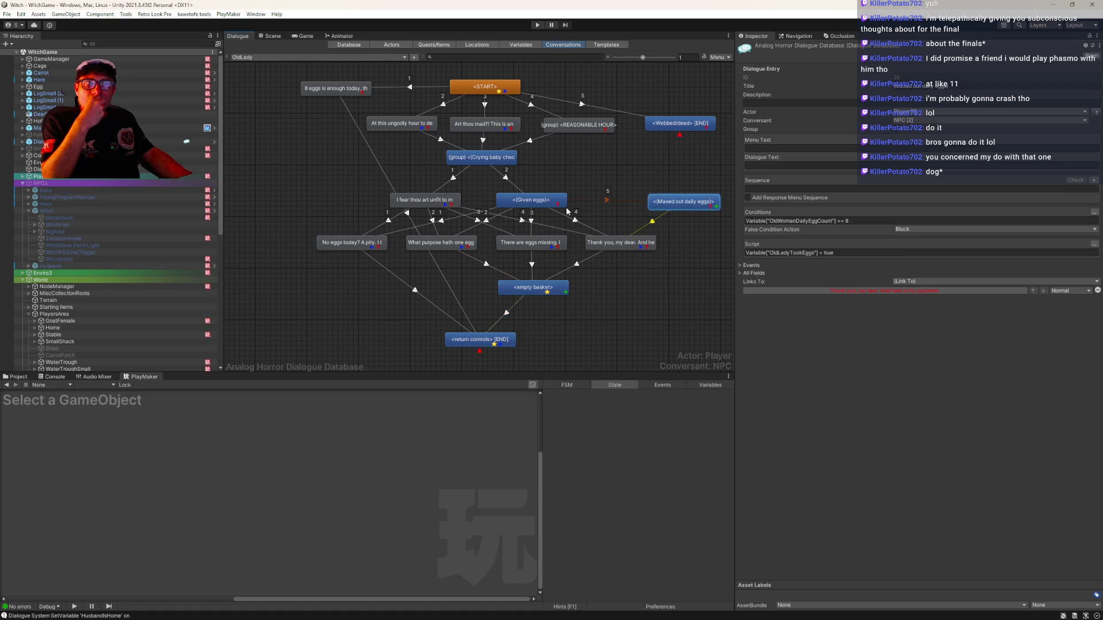
left_click(534, 201)
left_click(677, 124)
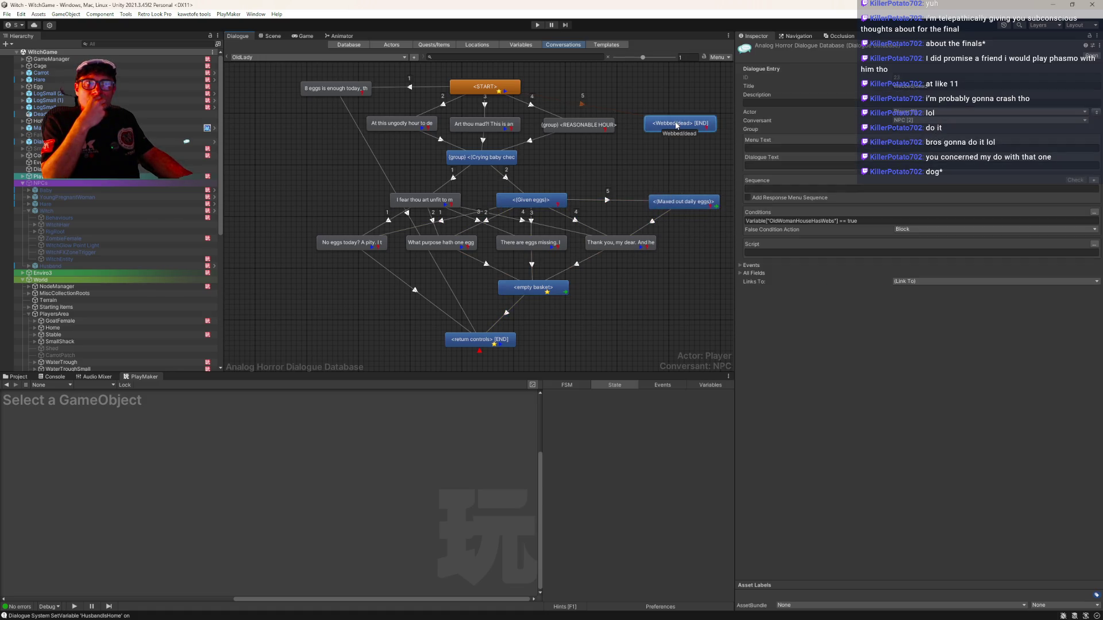
left_click(577, 130)
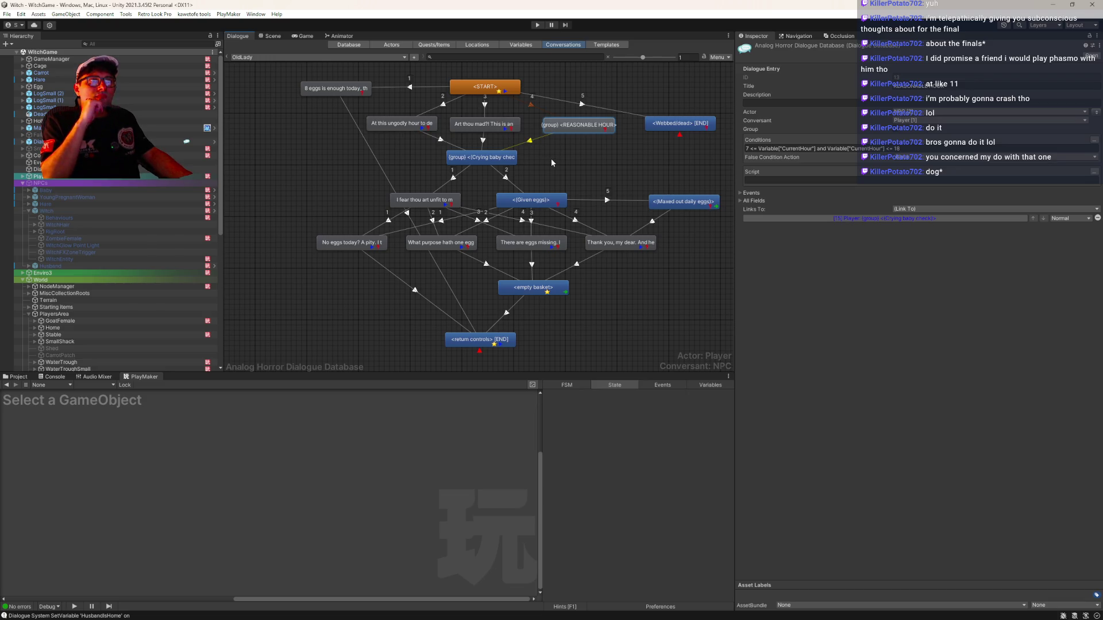
left_click(479, 121)
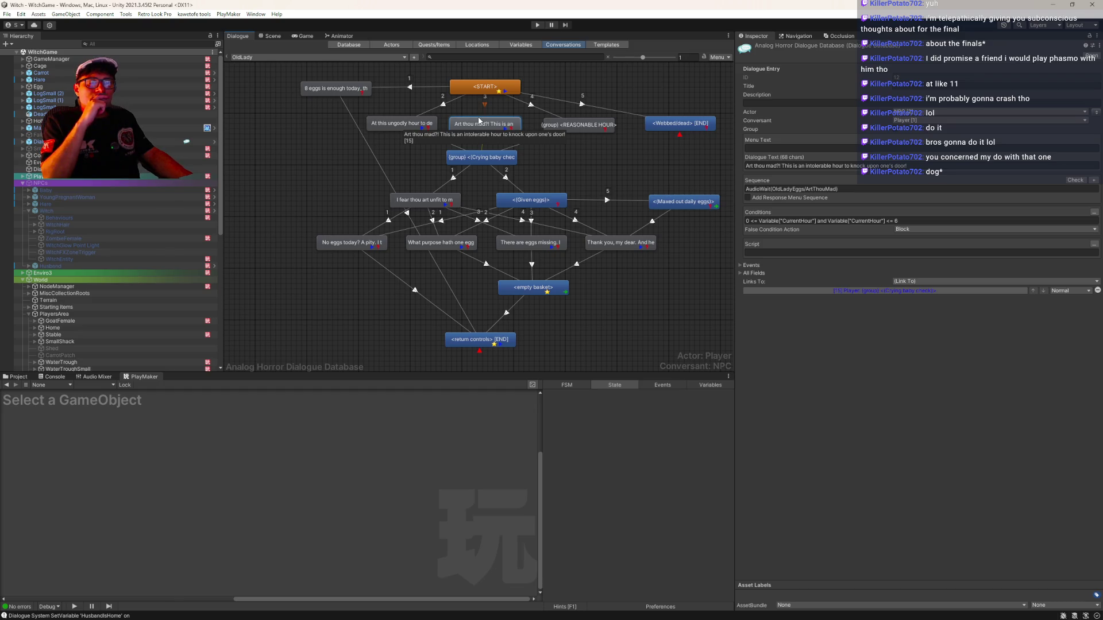
left_click(322, 57)
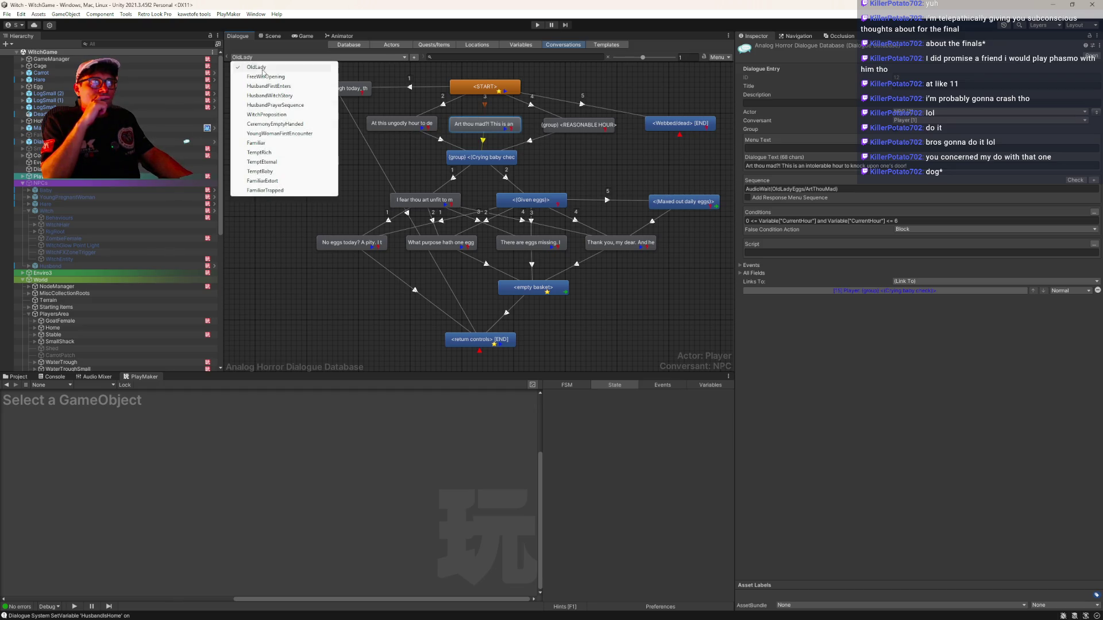
Reopen the Familiar conversation and expand the CALL WITCH EVENT entry's Events to show its GameManager event.
left_click(272, 143)
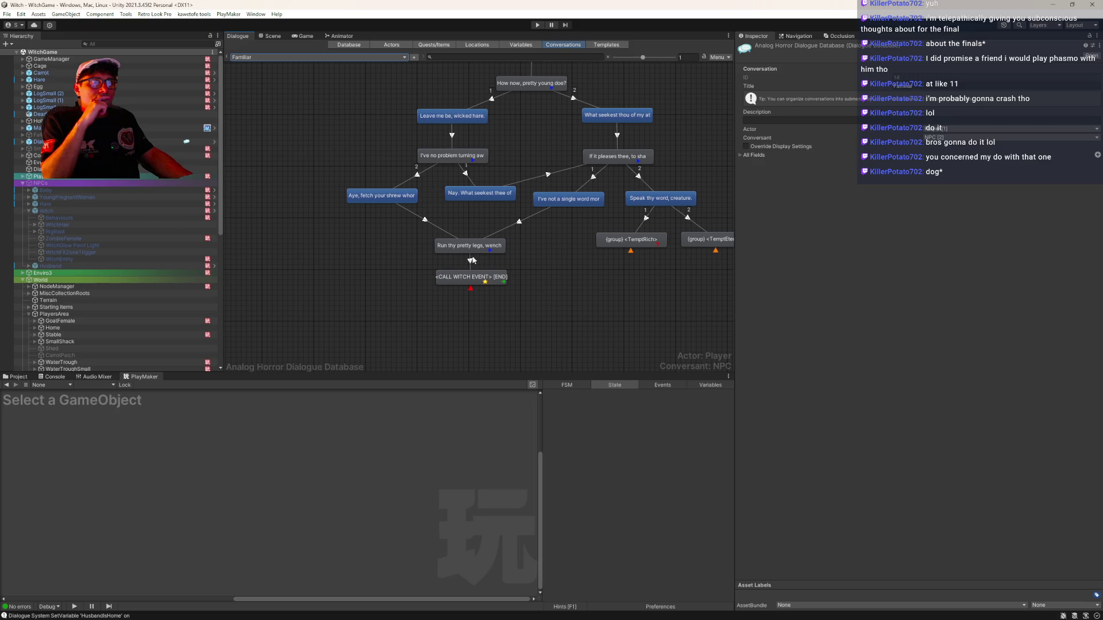
left_click(461, 282)
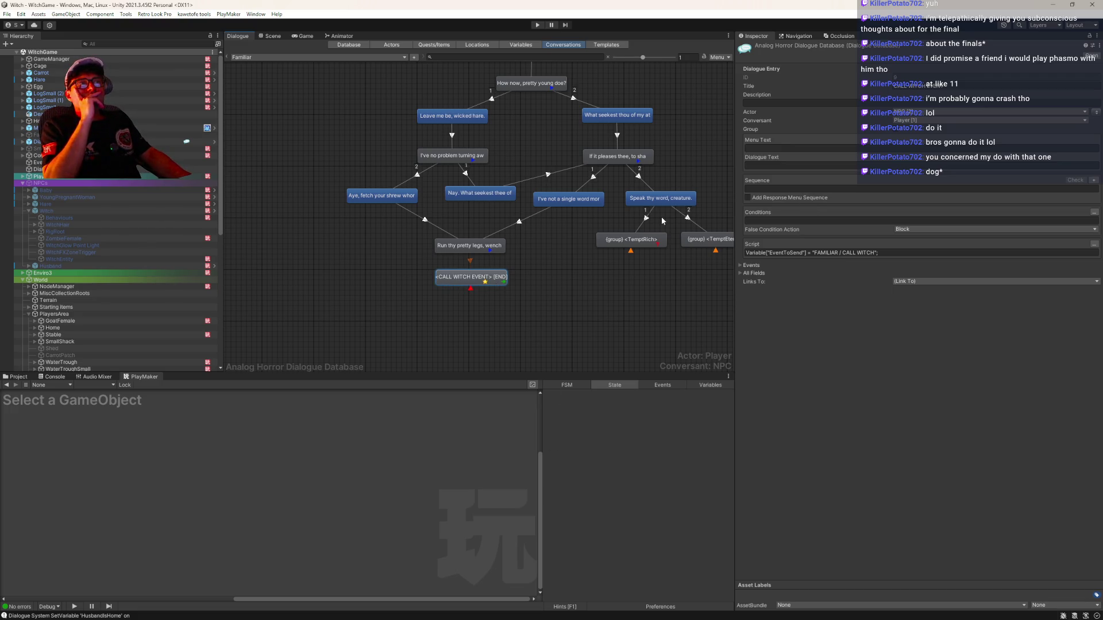
left_click(470, 247)
left_click(471, 280)
left_click(740, 265)
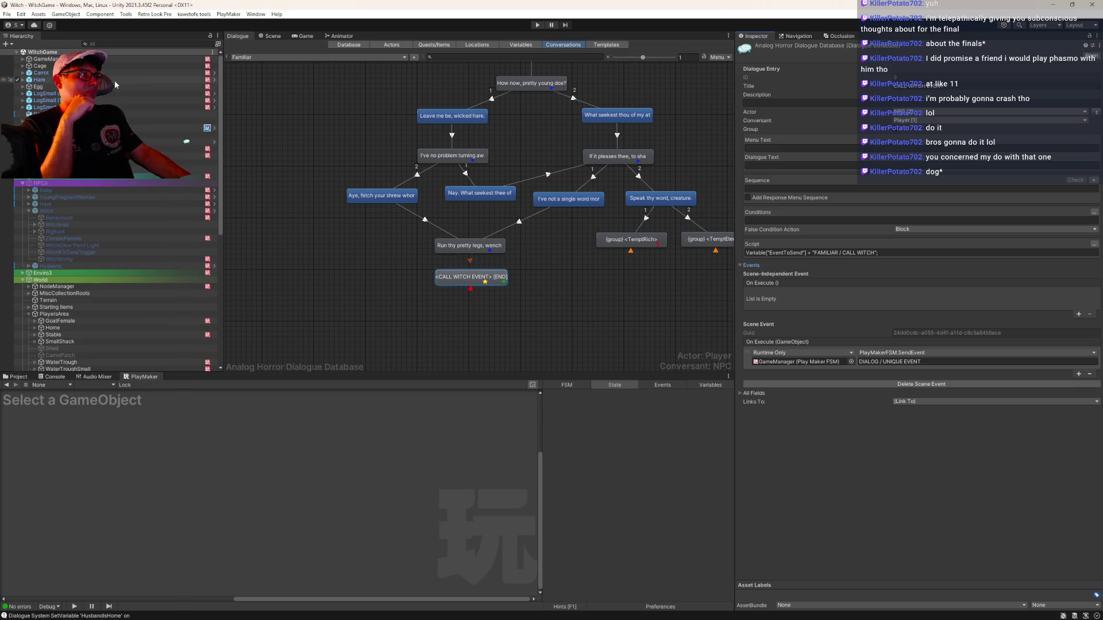
Open the Hare prefab and view its FamiliarHowl, FamiliarCalledWitch and Familiar FSMs, then select the Call for witch state.
left_click(215, 80)
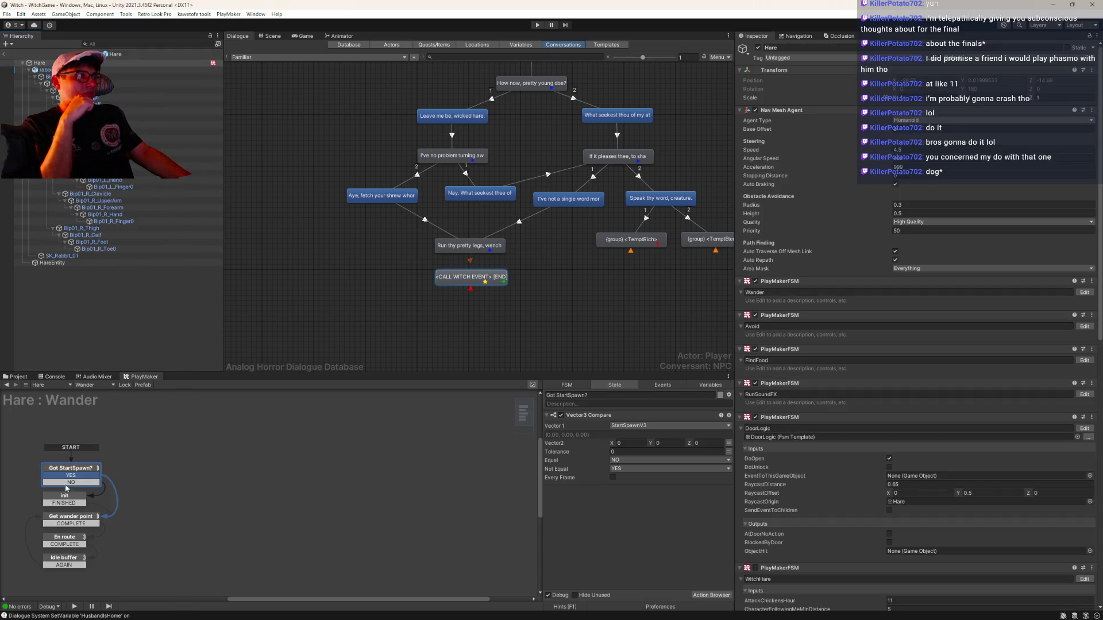
left_click(92, 385)
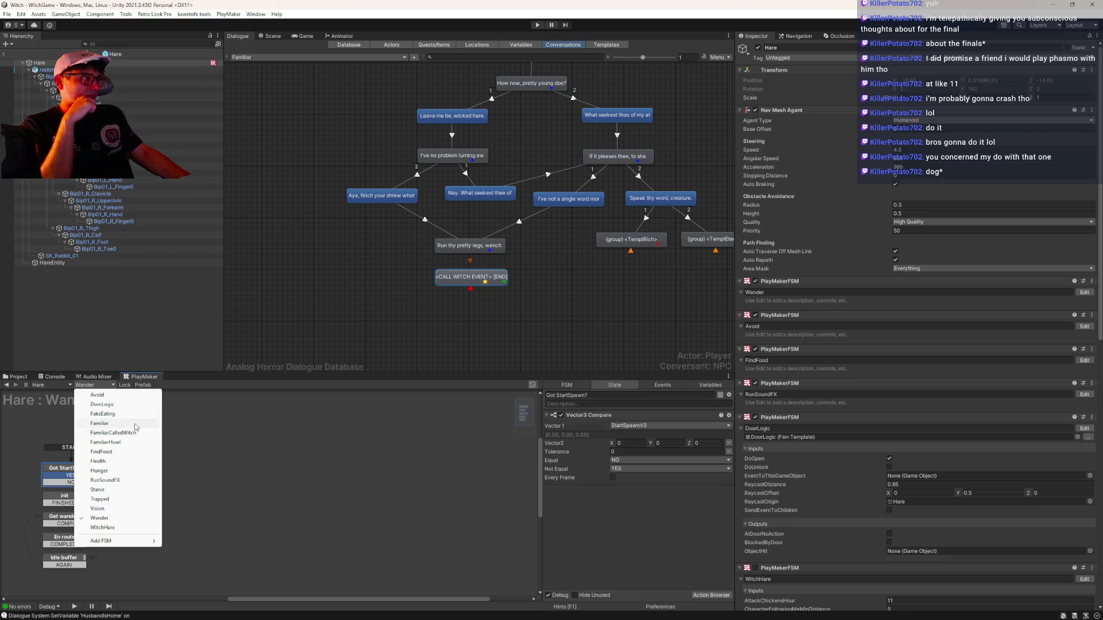
left_click(137, 442)
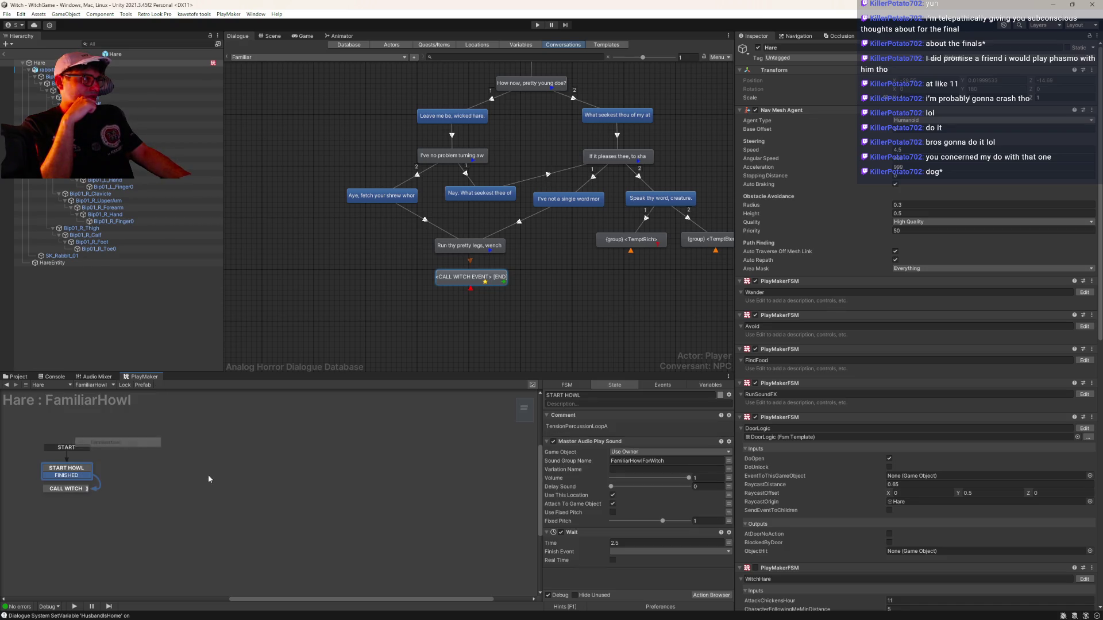
left_click(92, 390)
left_click(114, 433)
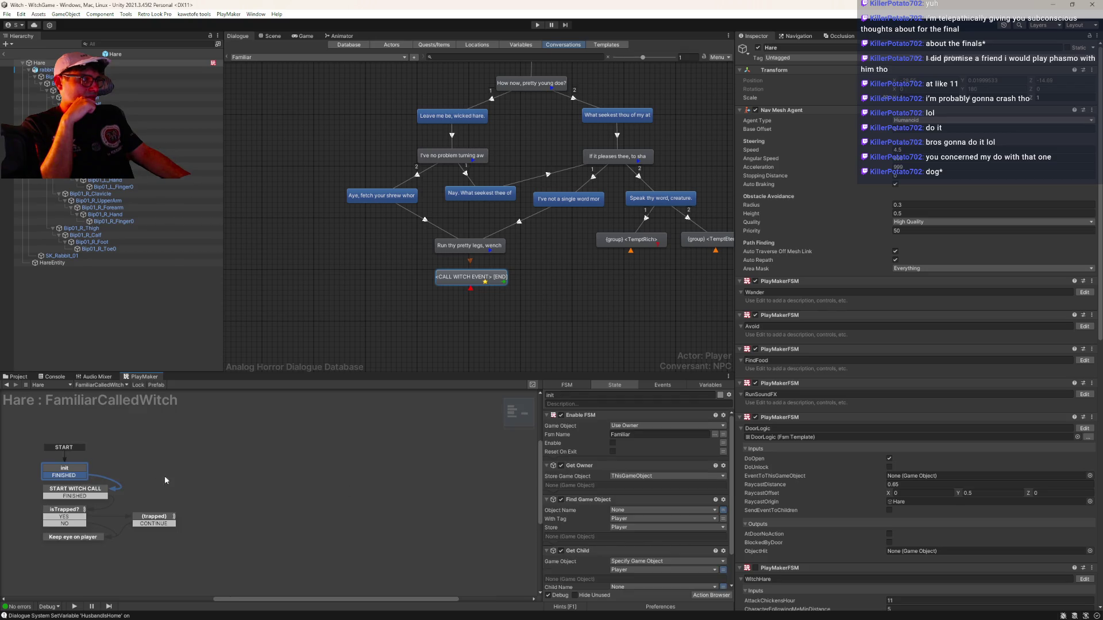
left_click(95, 389)
left_click(115, 404)
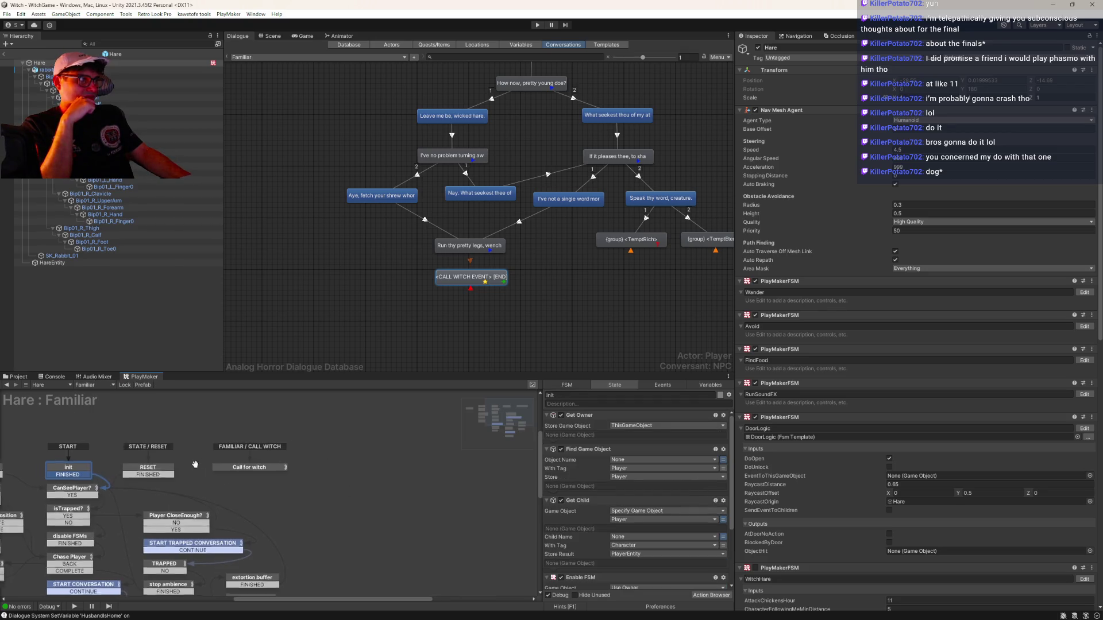
left_click(378, 444)
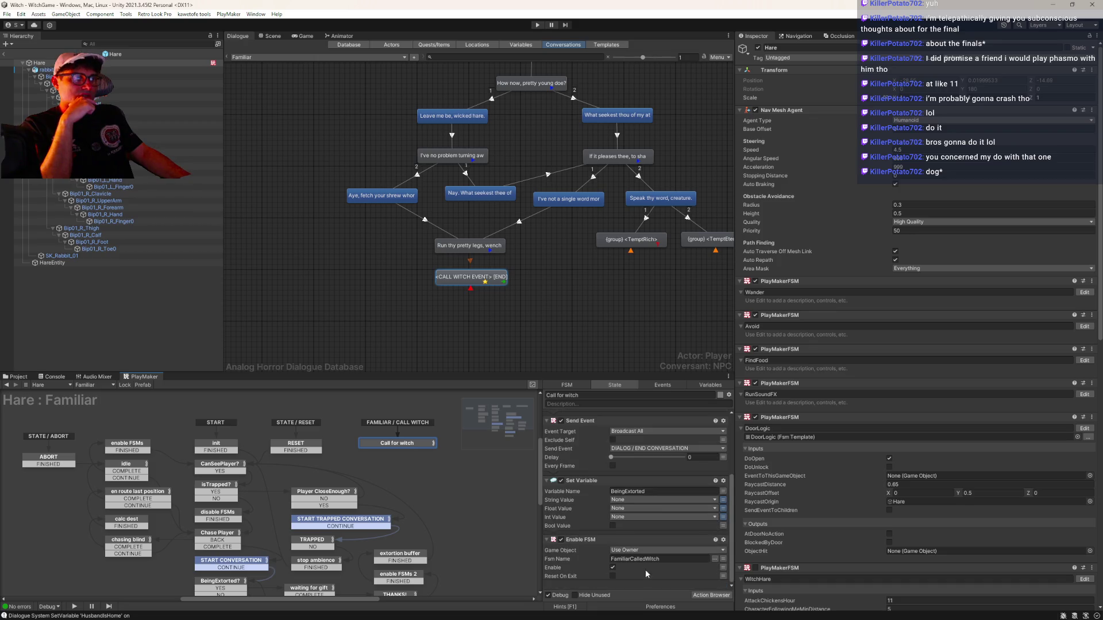
Search 'conversa' and add a Stop Conversation action to Call for witch, then exit the Hare prefab.
key("ctrl+shift+a")
type("conversa")
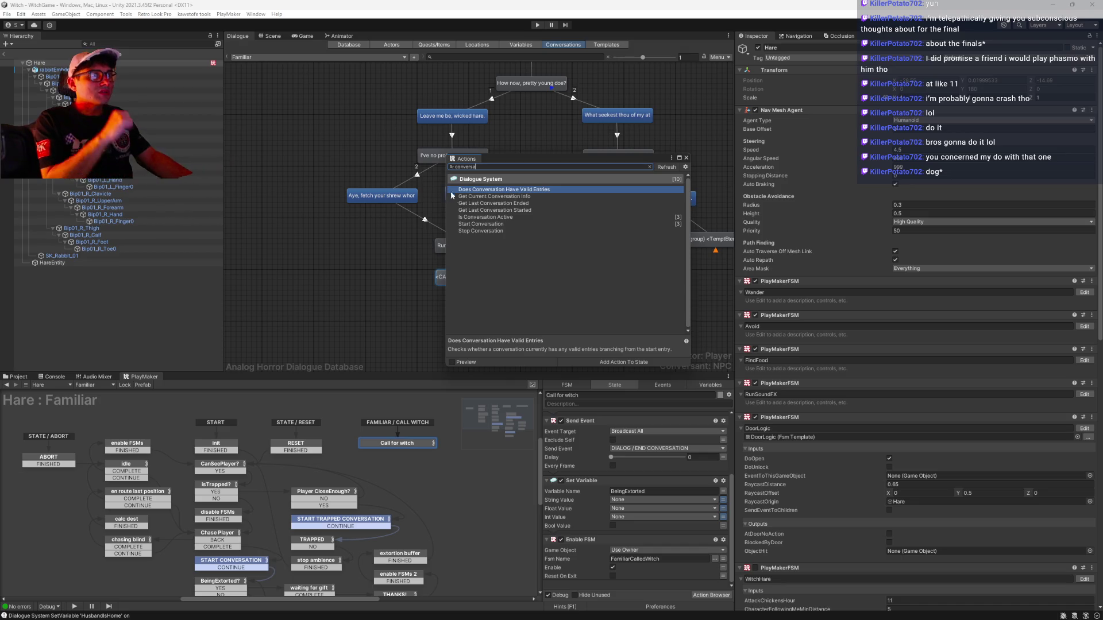
mouse_move(489, 234)
left_mouse_down()
mouse_move(575, 477)
mouse_move(574, 534)
mouse_move(603, 580)
mouse_move(620, 583)
left_mouse_up()
left_click(686, 159)
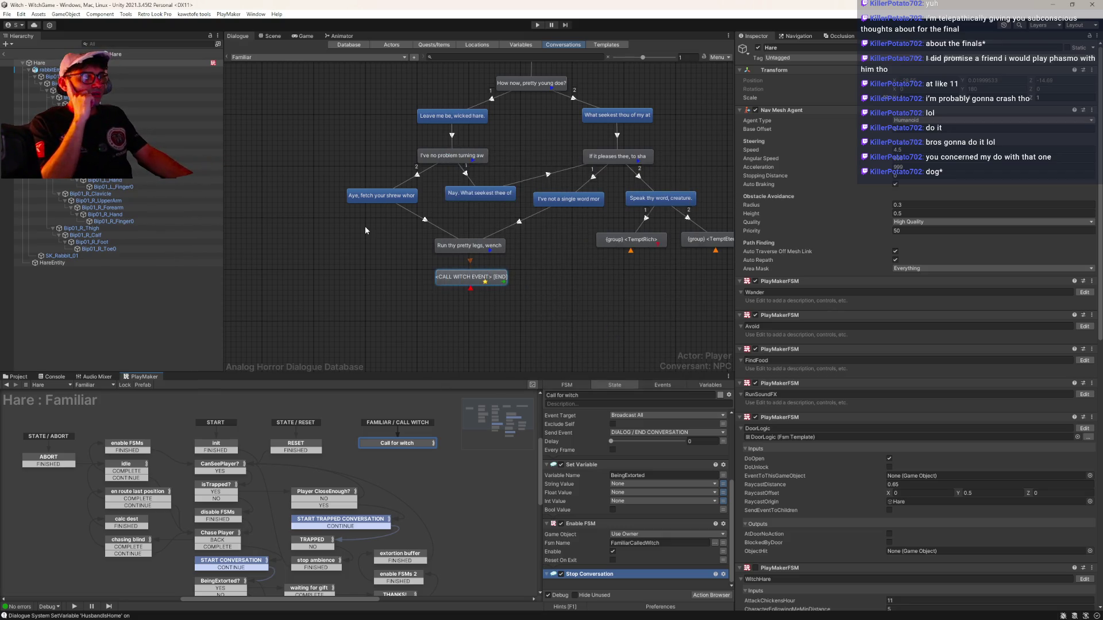
left_click(6, 55)
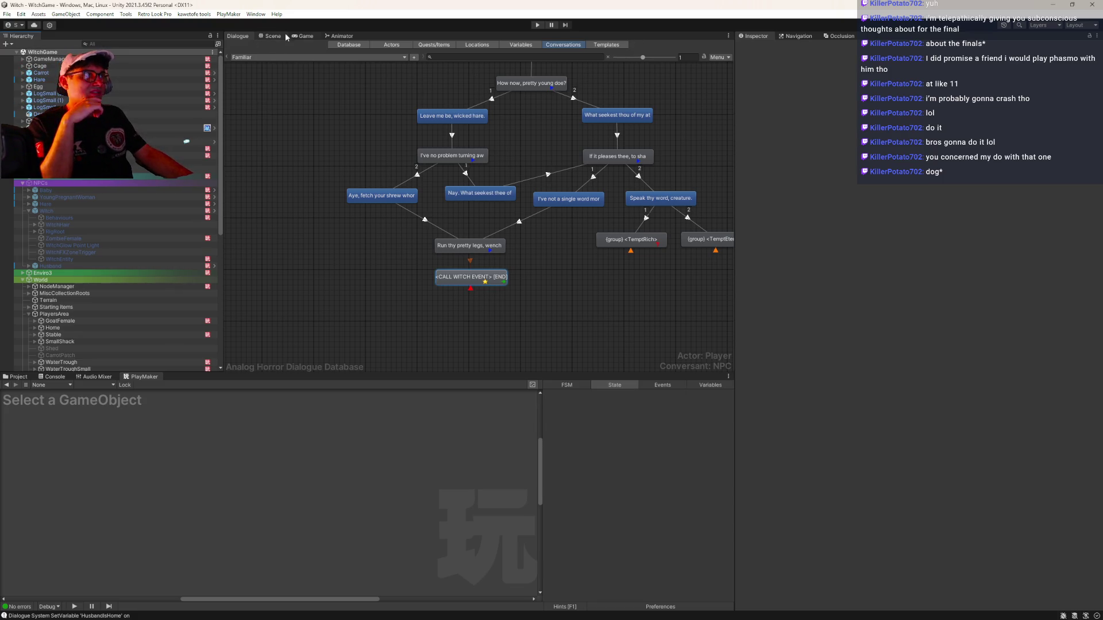
Play the game in the Game view and open the door to the yard.
left_click(304, 36)
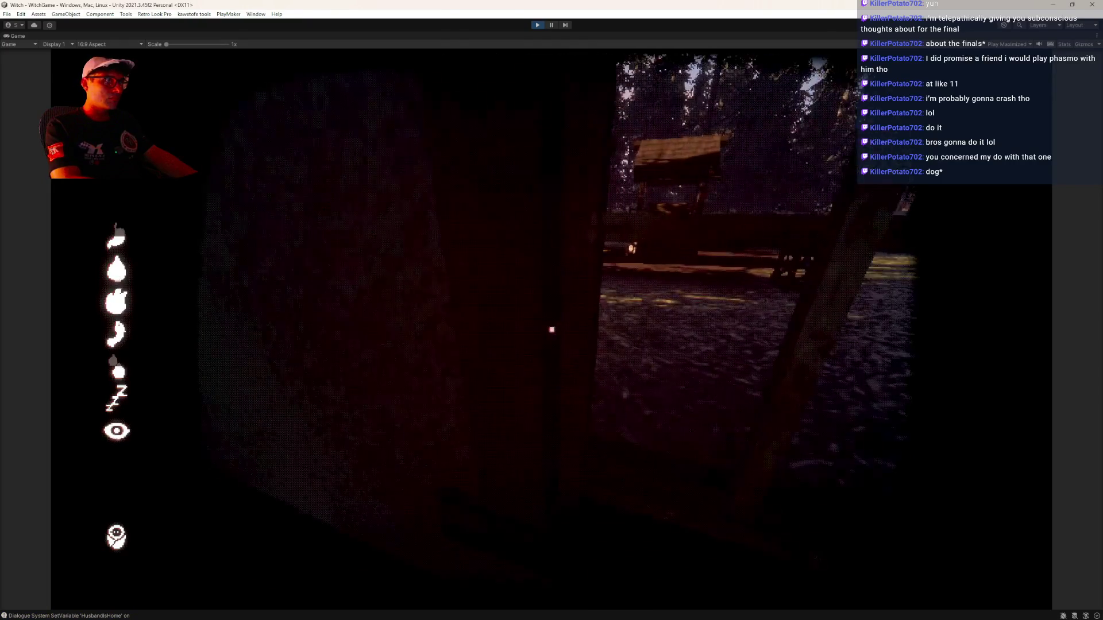
key("e")
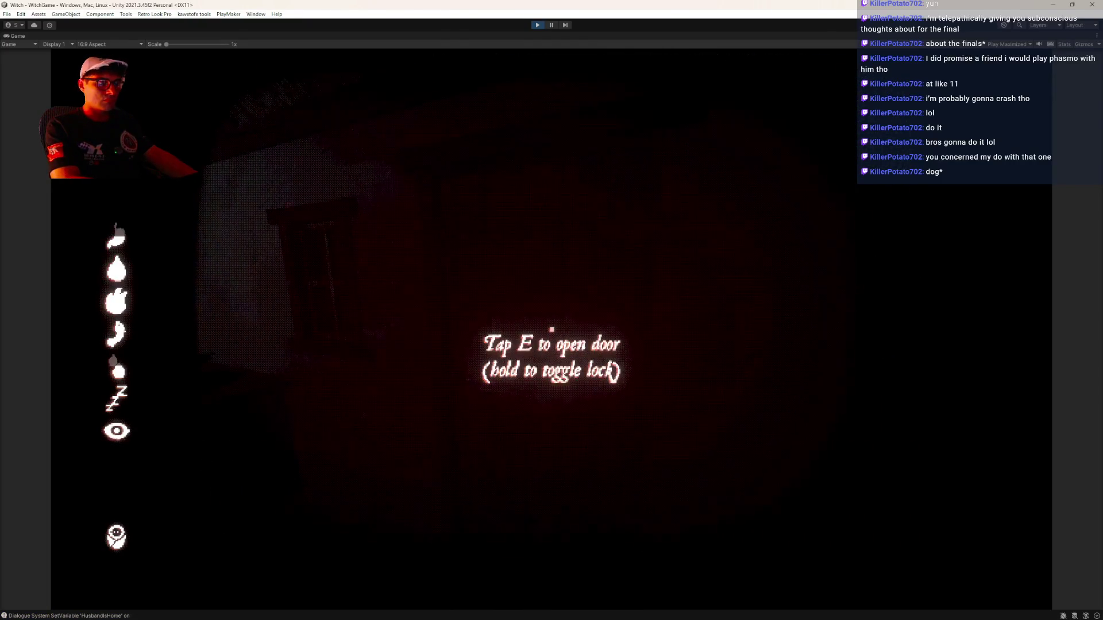
key("e")
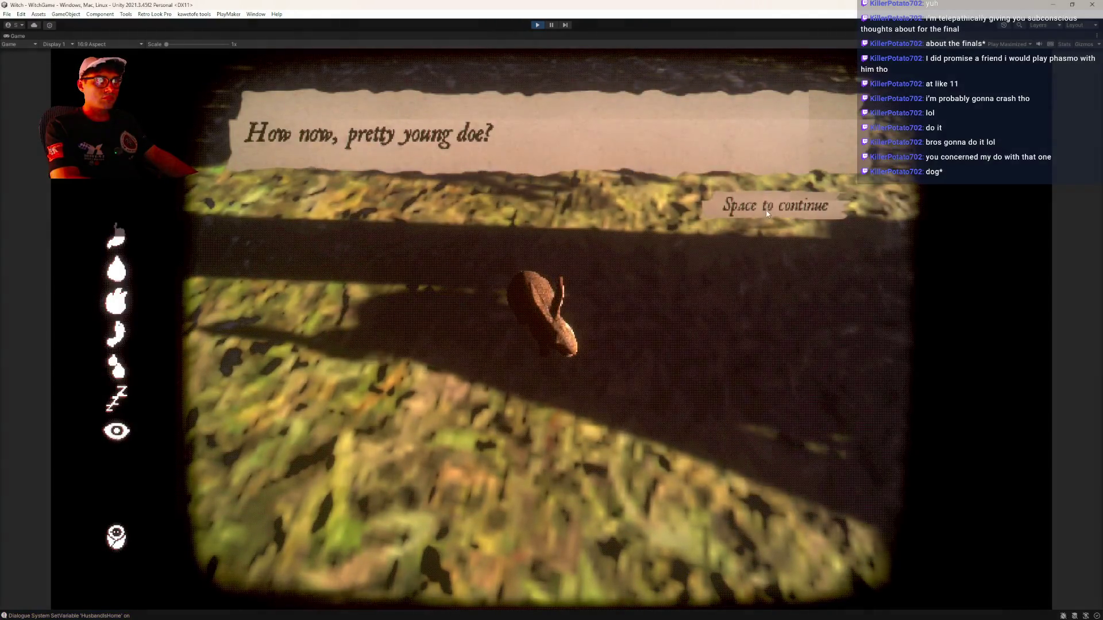
Talk the hare into fetching the witch, then stop the game and select MasterAudio.
key("space")
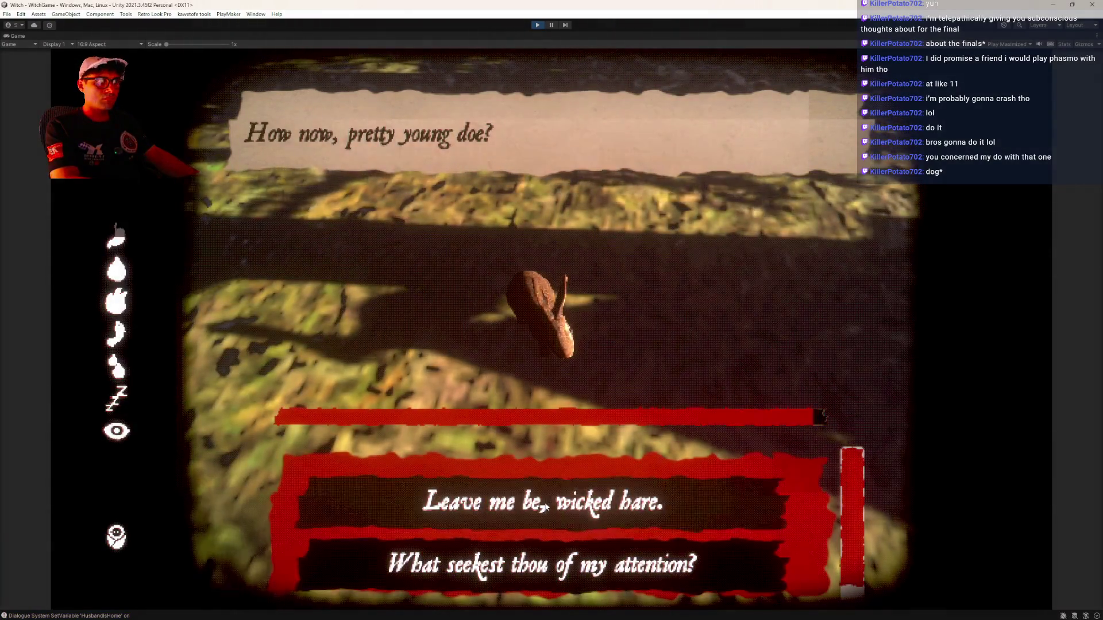
left_click(654, 477)
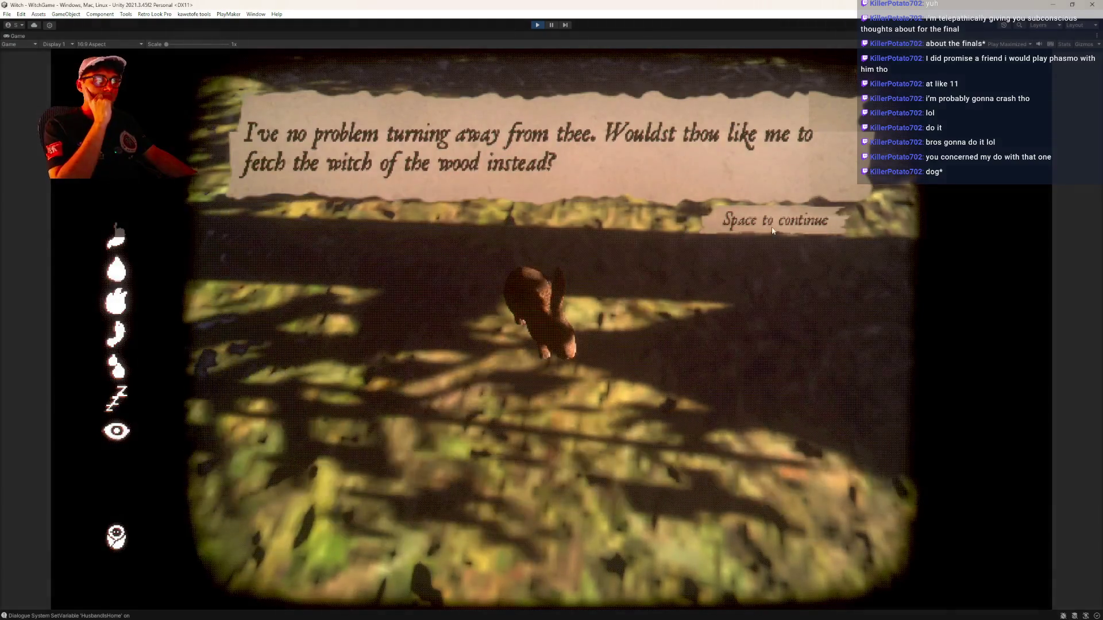
left_click(778, 224)
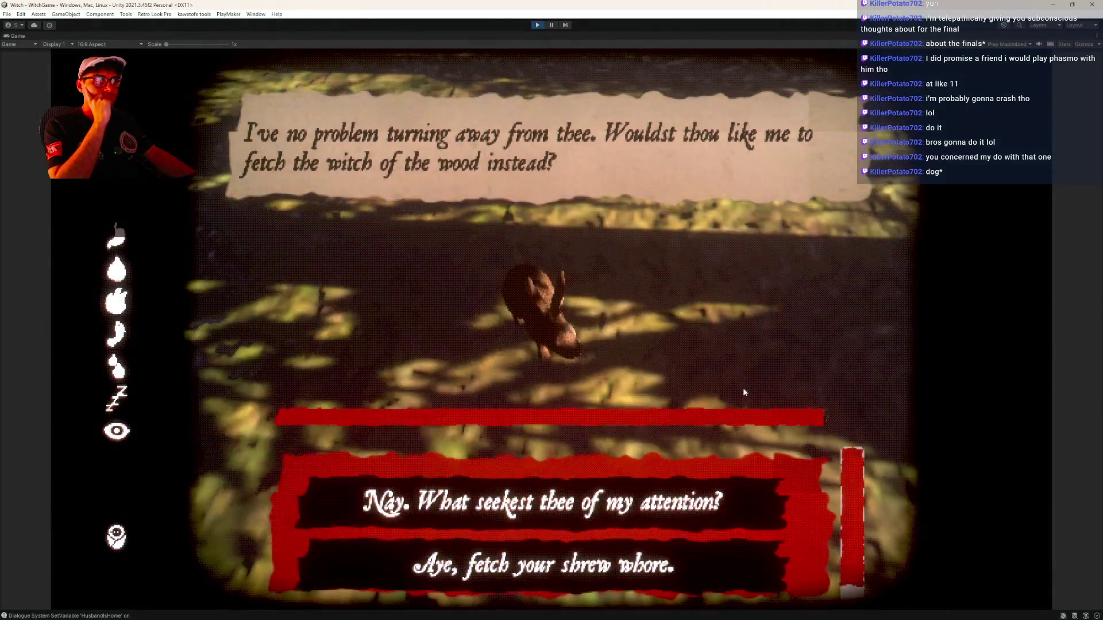
left_click(513, 554)
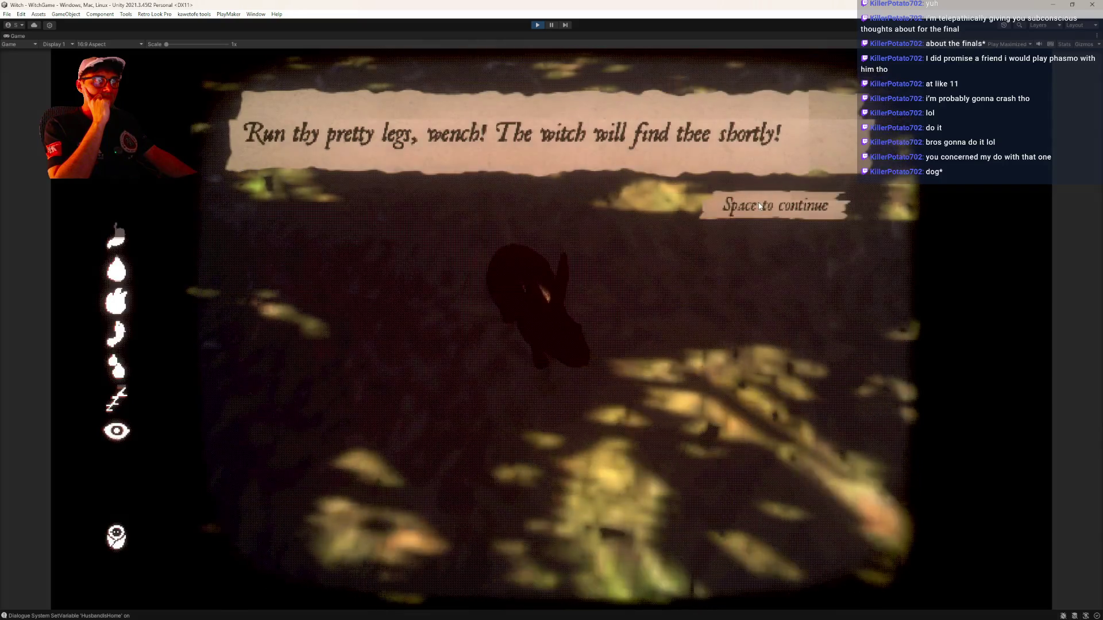
left_click(756, 205)
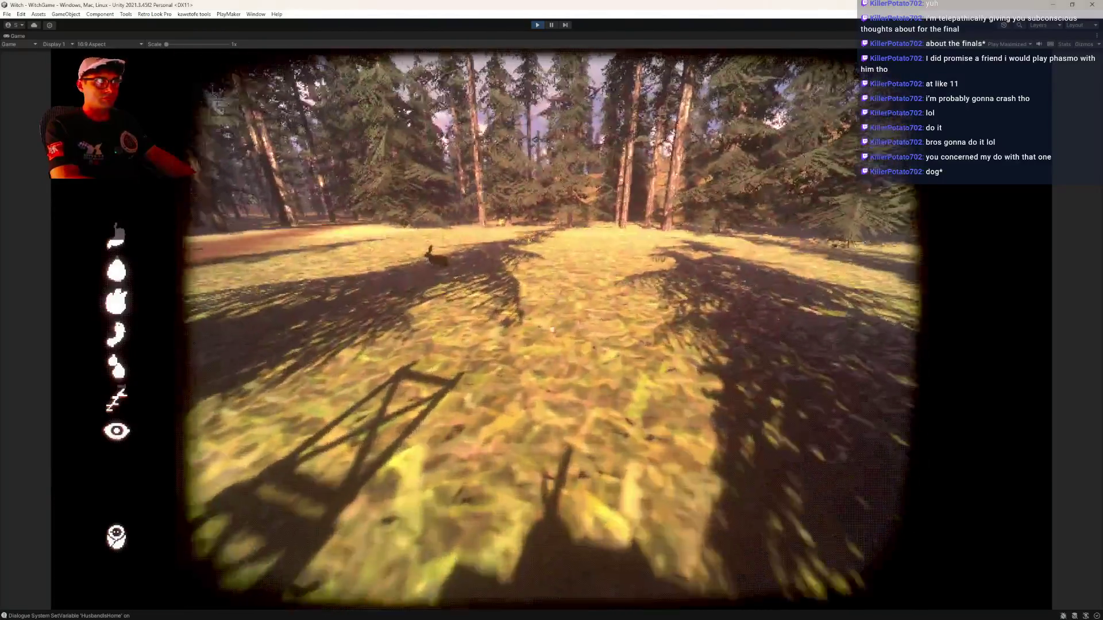
key("ctrl+p")
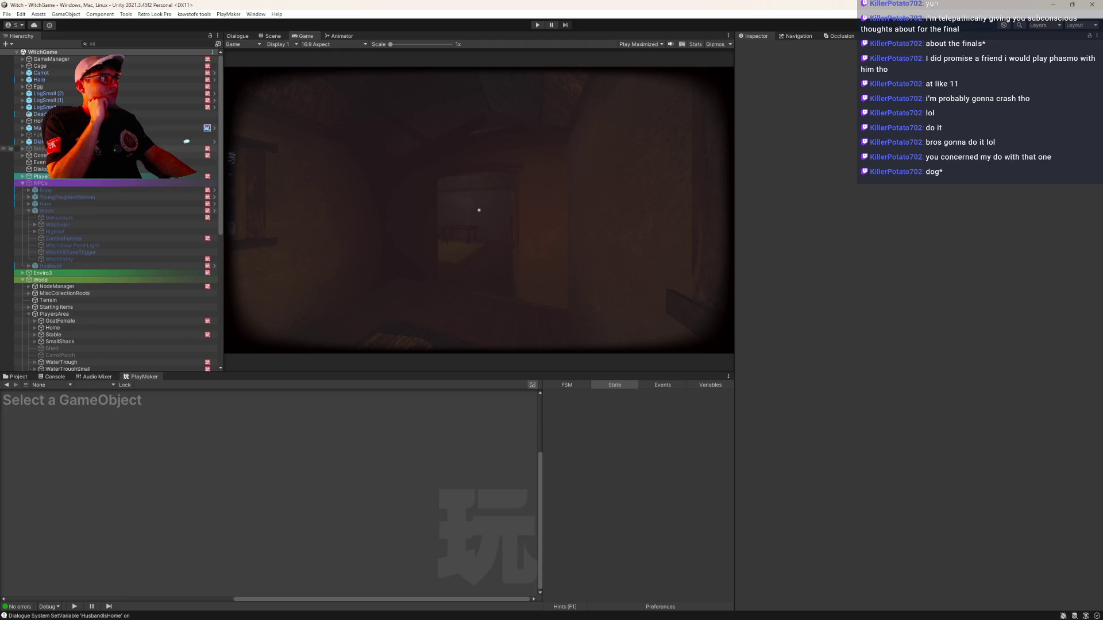
left_click(144, 127)
Set the FamiliarHowlForWitch sound group's Spatial Blend Rule to Force To 2D, then collapse MasterAudio.
key("Right")
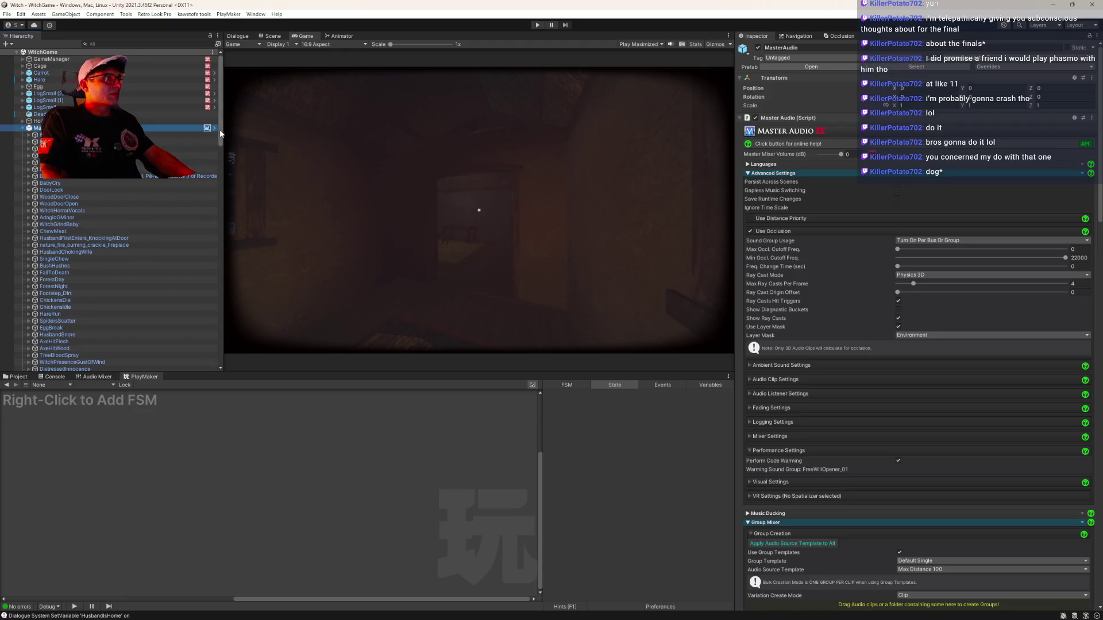
left_click_drag(221, 136, 230, 267)
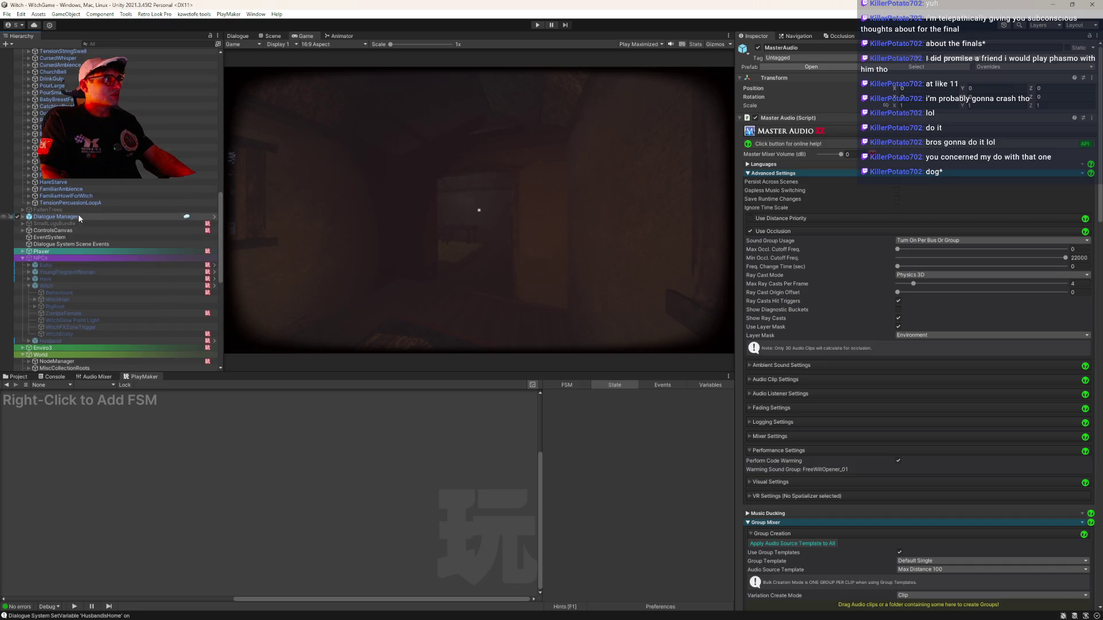
left_click(98, 195)
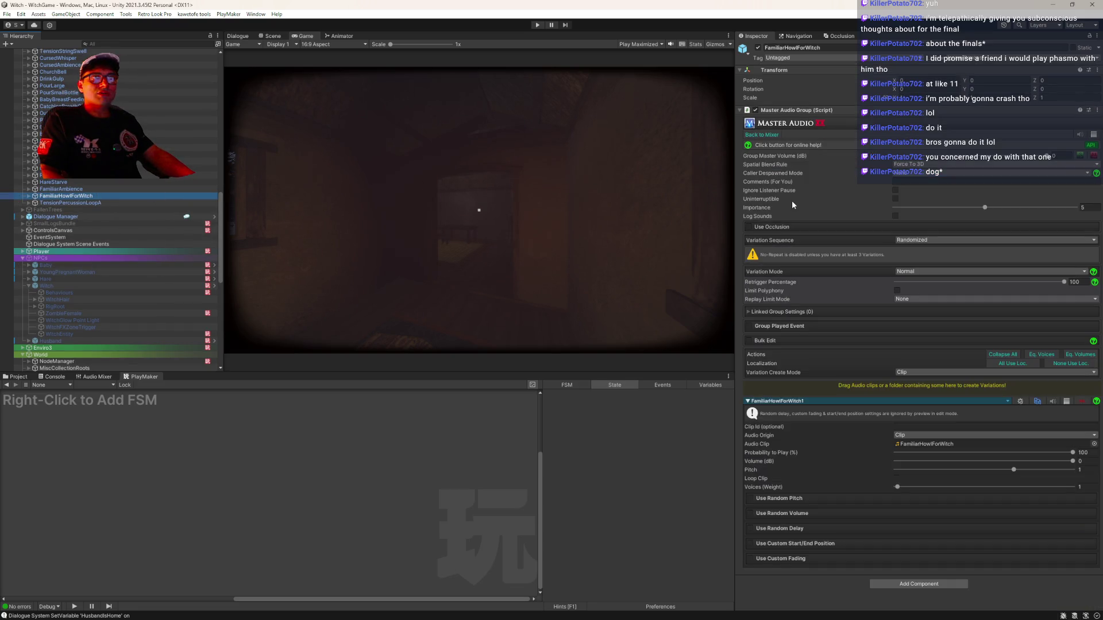
left_click(902, 170)
left_click(906, 178)
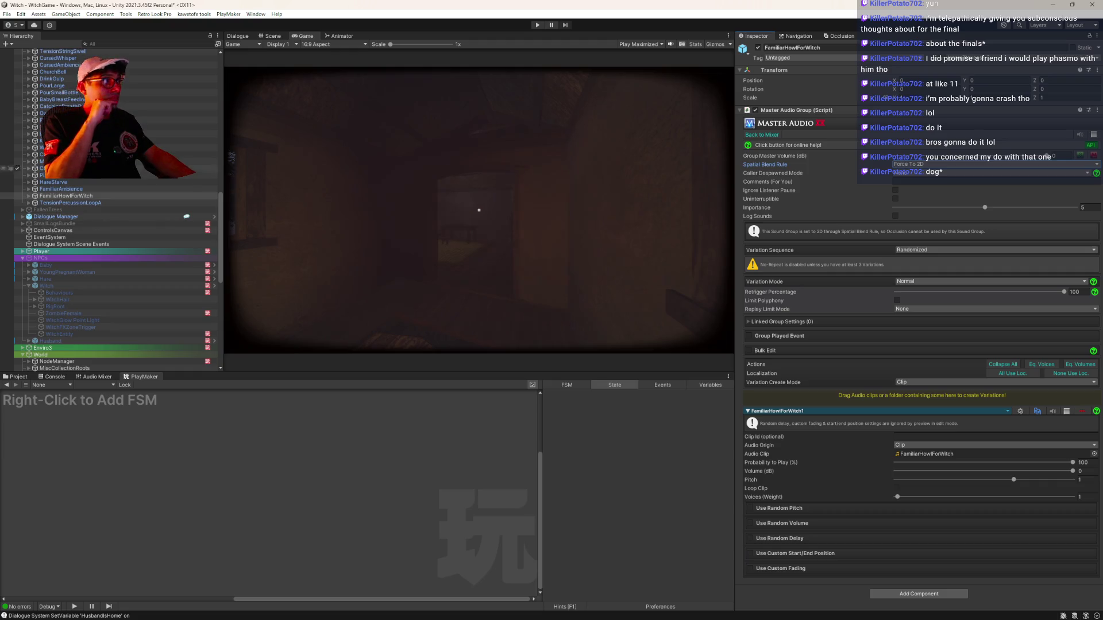
left_click_drag(221, 263, 223, 121)
left_click(210, 127)
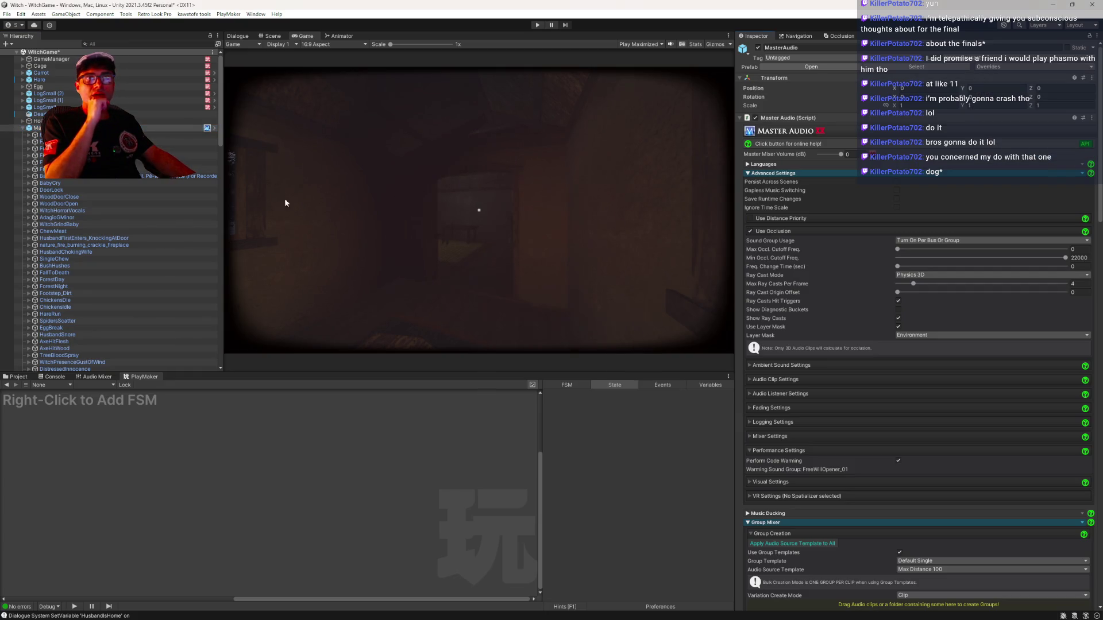
key("Left")
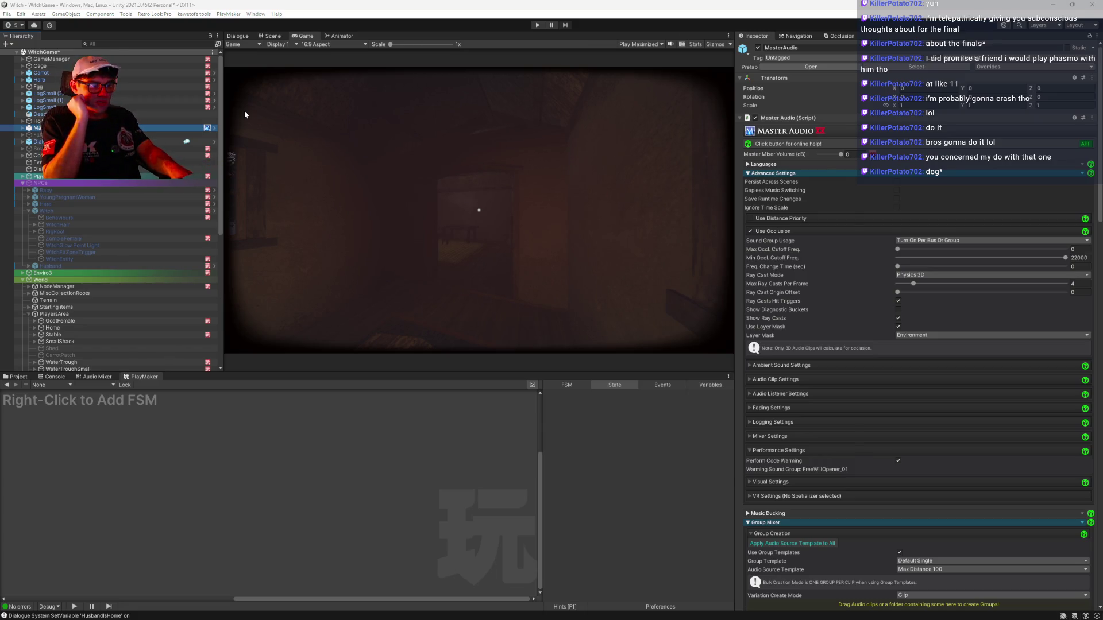
key("alt+Tab")
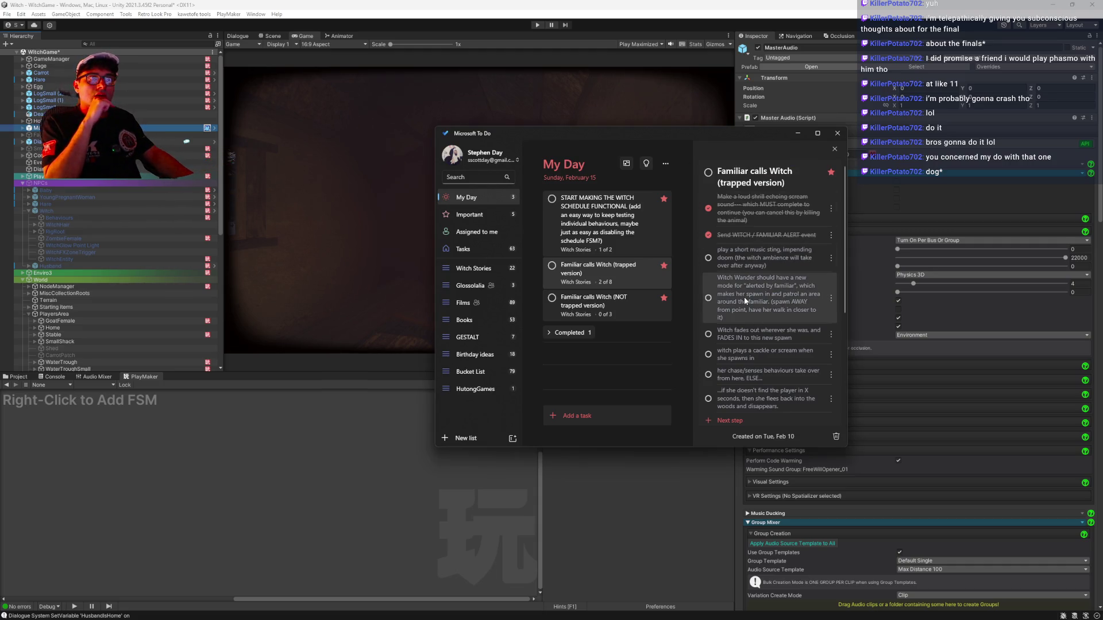
Check off the music sting step in To Do, close it, and save the WitchGame scene.
left_click(708, 259)
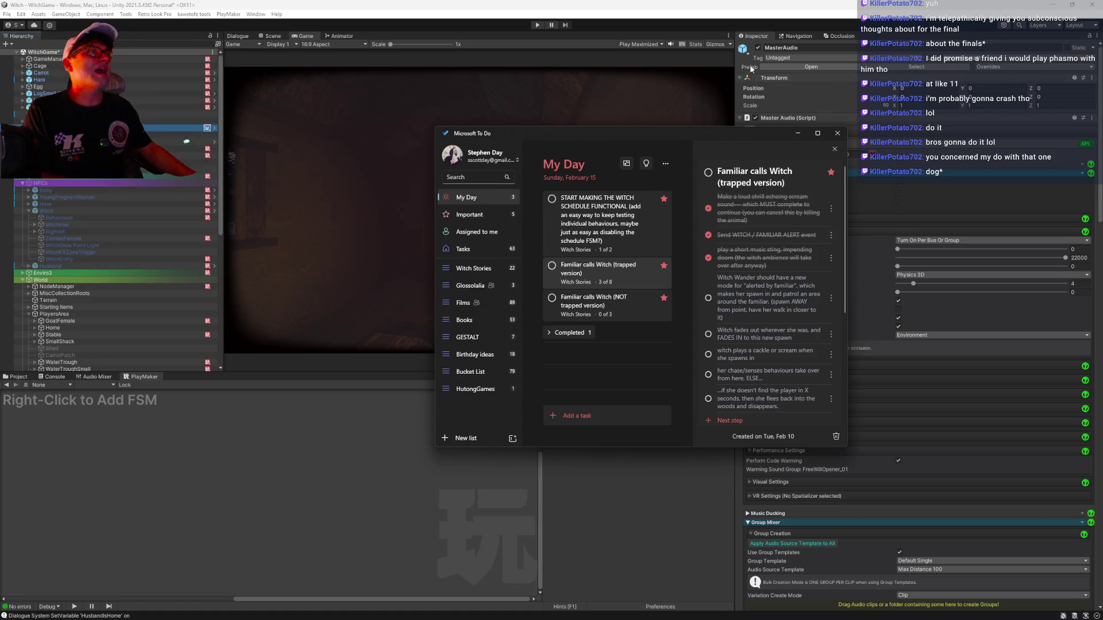
left_click(405, 7)
key("ctrl+s")
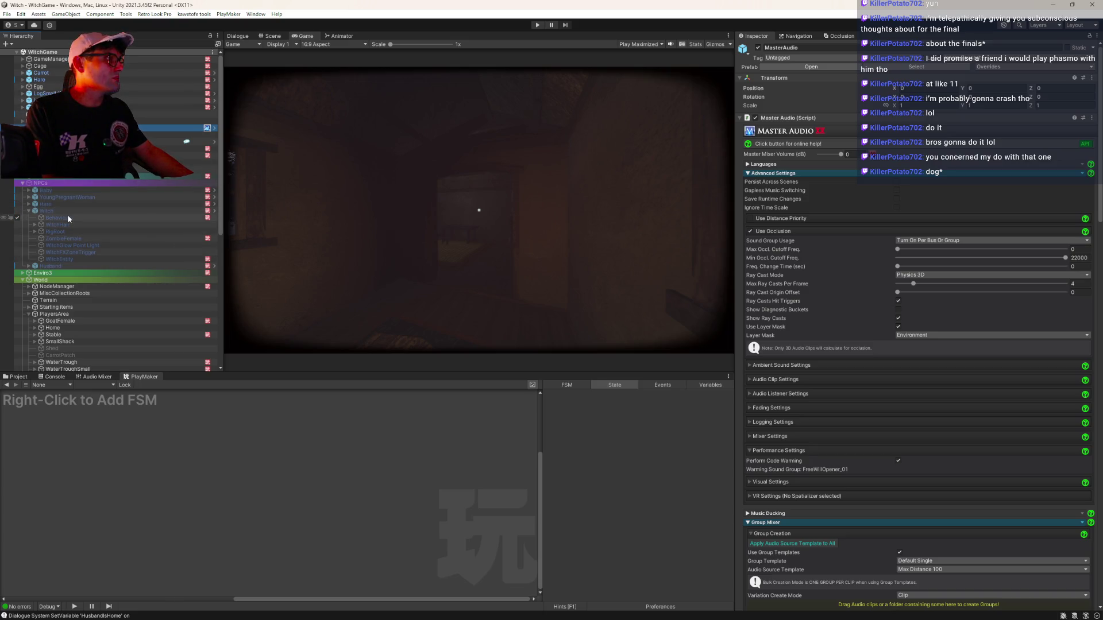
Exit the Hare prefab, select the Witch, and open it in Prefab Mode.
left_click(160, 204)
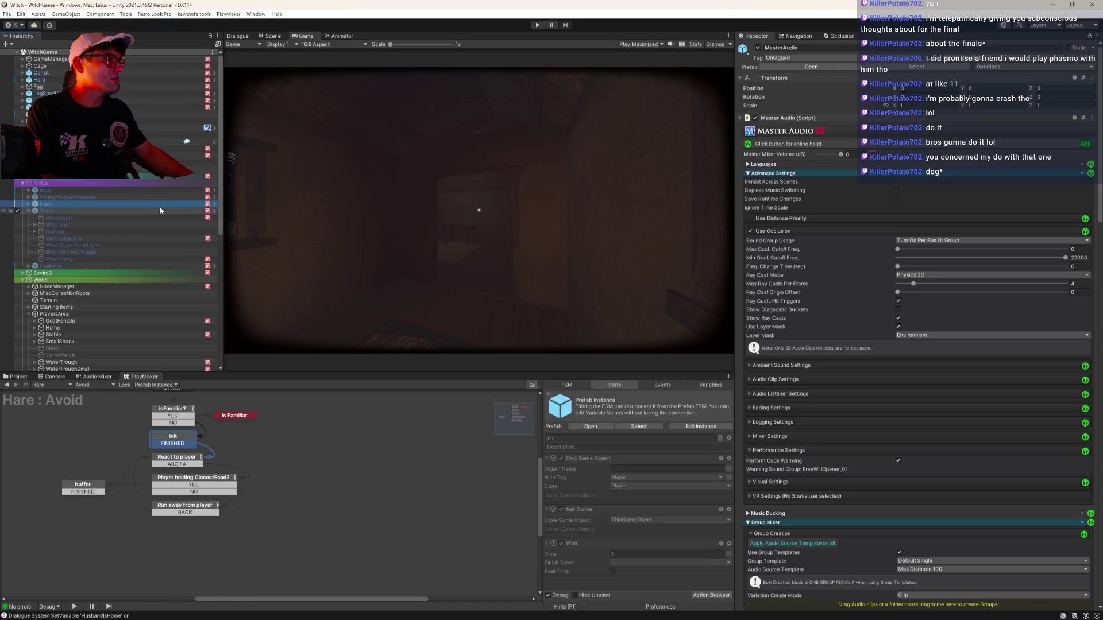
left_click(215, 203)
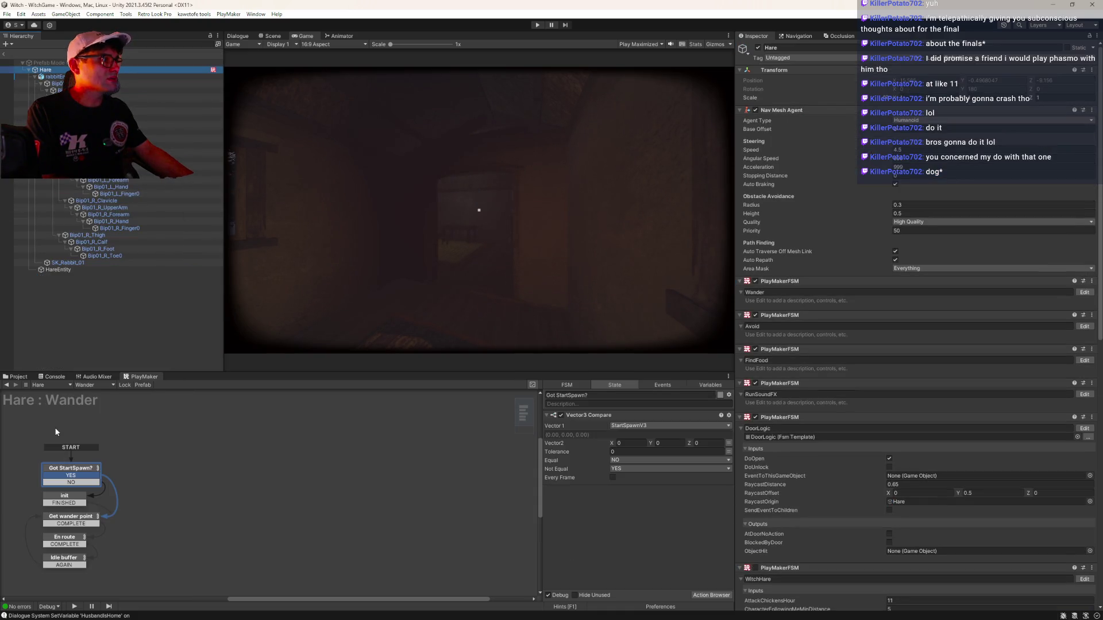
left_click(4, 54)
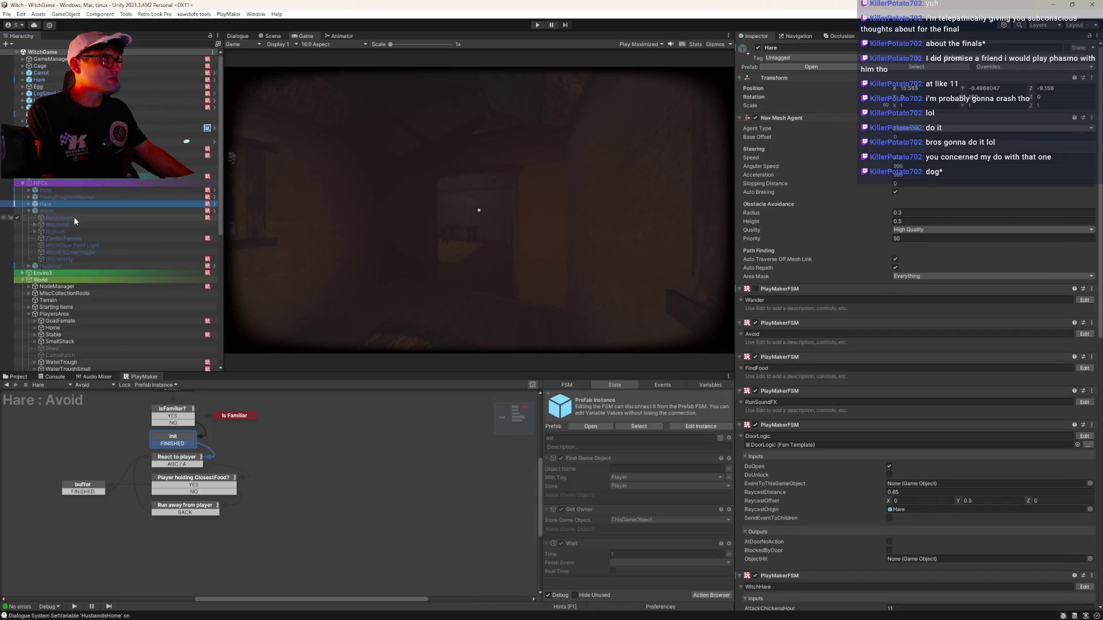
left_click(75, 212)
left_click(214, 211)
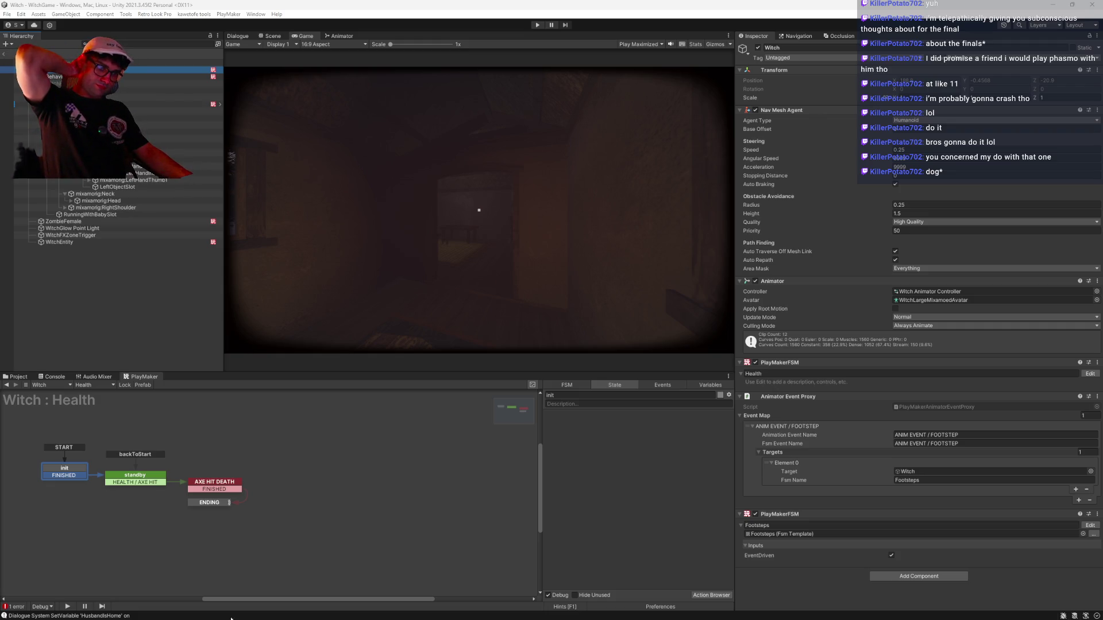
Load the Behaviours object's Investigate FSM and inspect its Enter PlayerHome? and en route (sound obj) states.
left_click(55, 76)
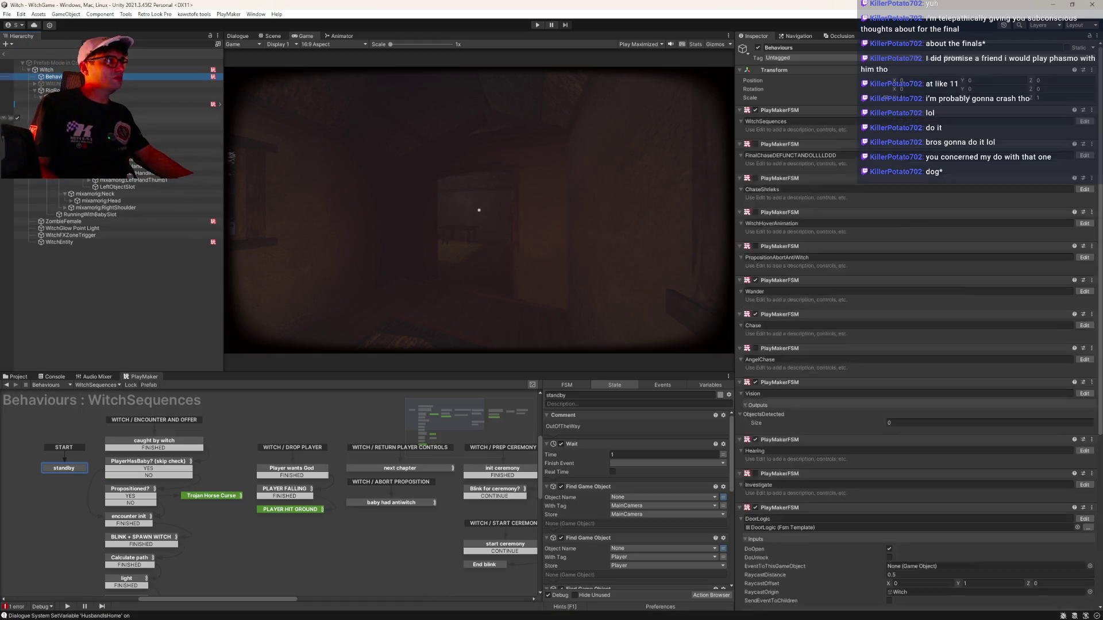
left_click(97, 383)
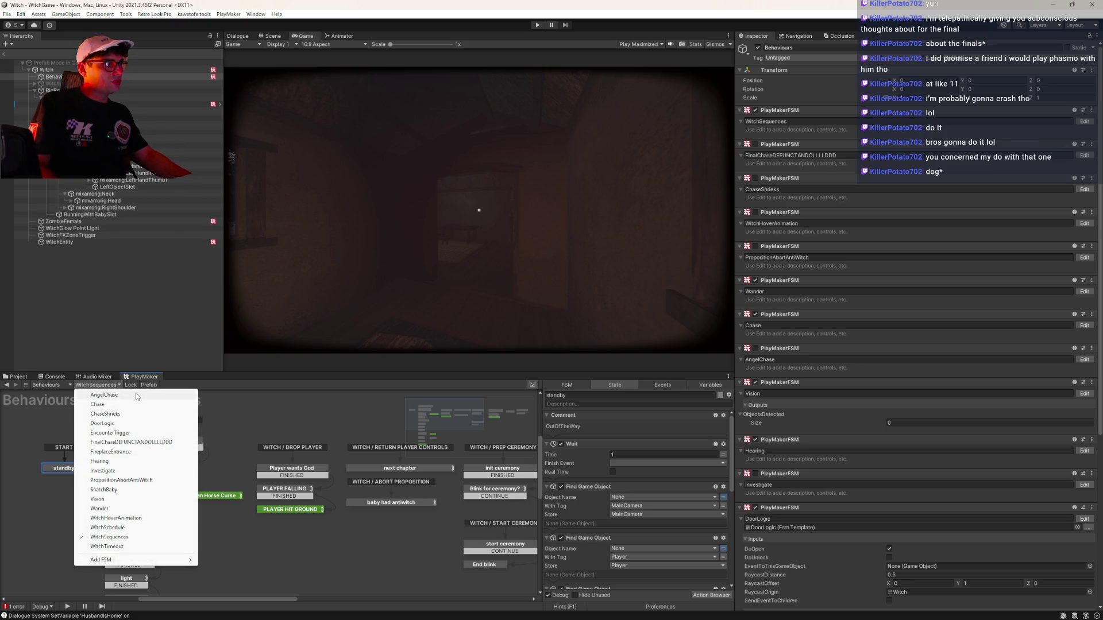
left_click(103, 470)
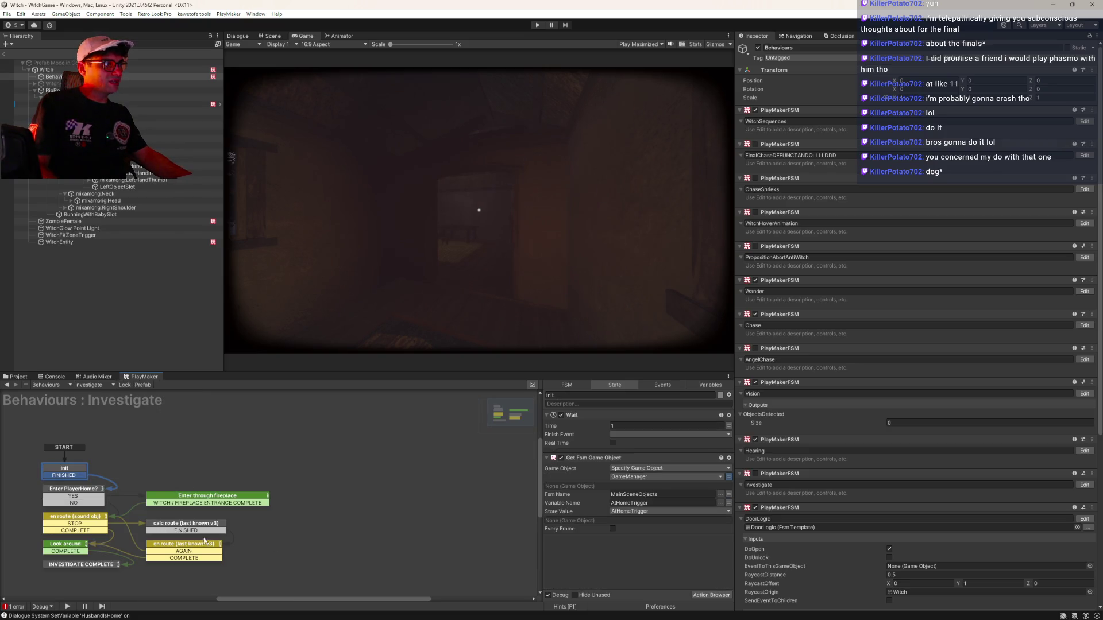
left_click(261, 476)
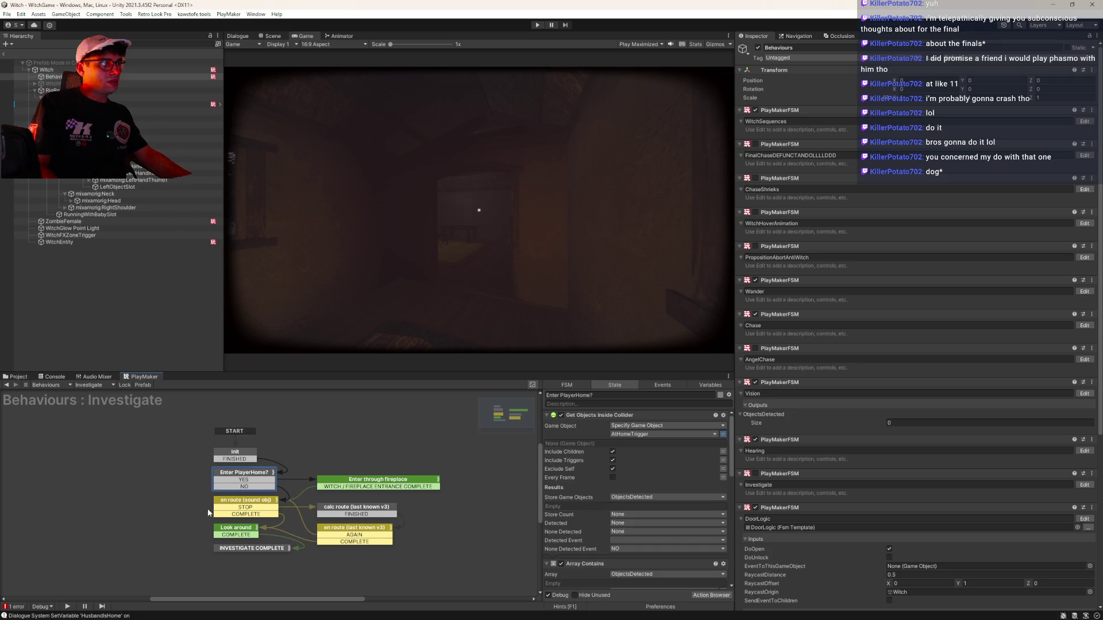
left_click_drag(207, 512, 210, 497)
left_click(247, 490)
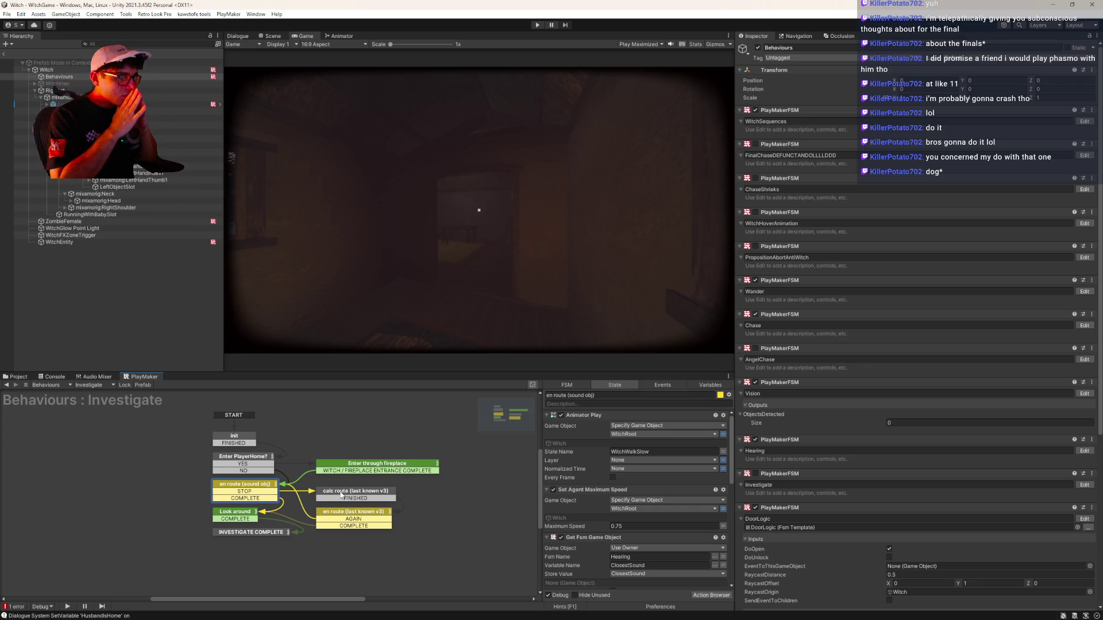
left_click(92, 385)
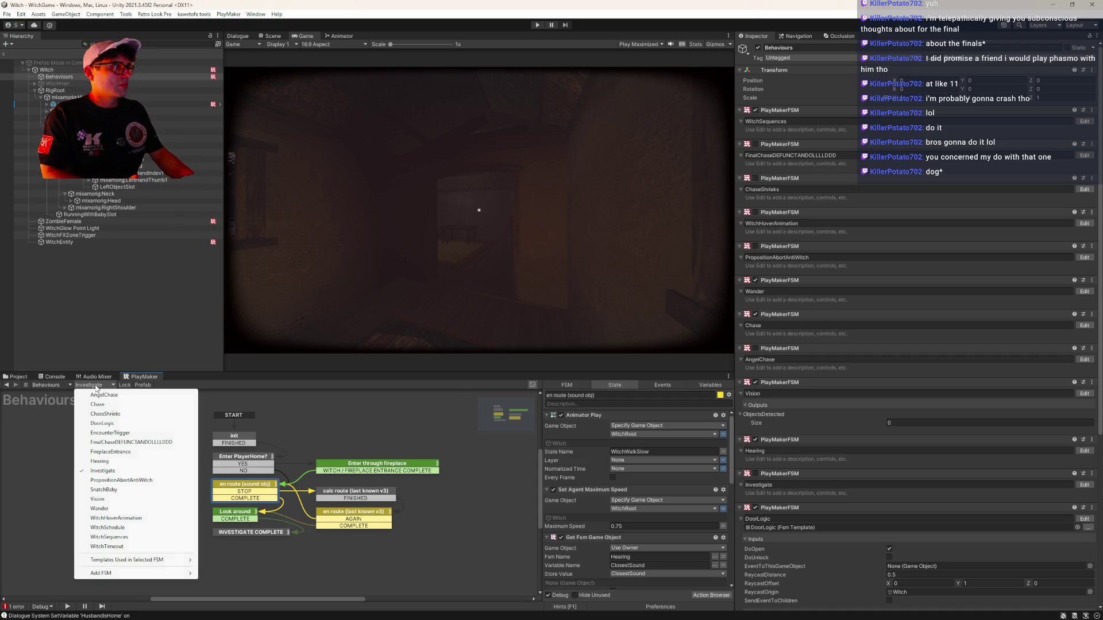
Switch the witch's PlayMaker view to the Wander FSM and bring its right side into view.
left_click(99, 508)
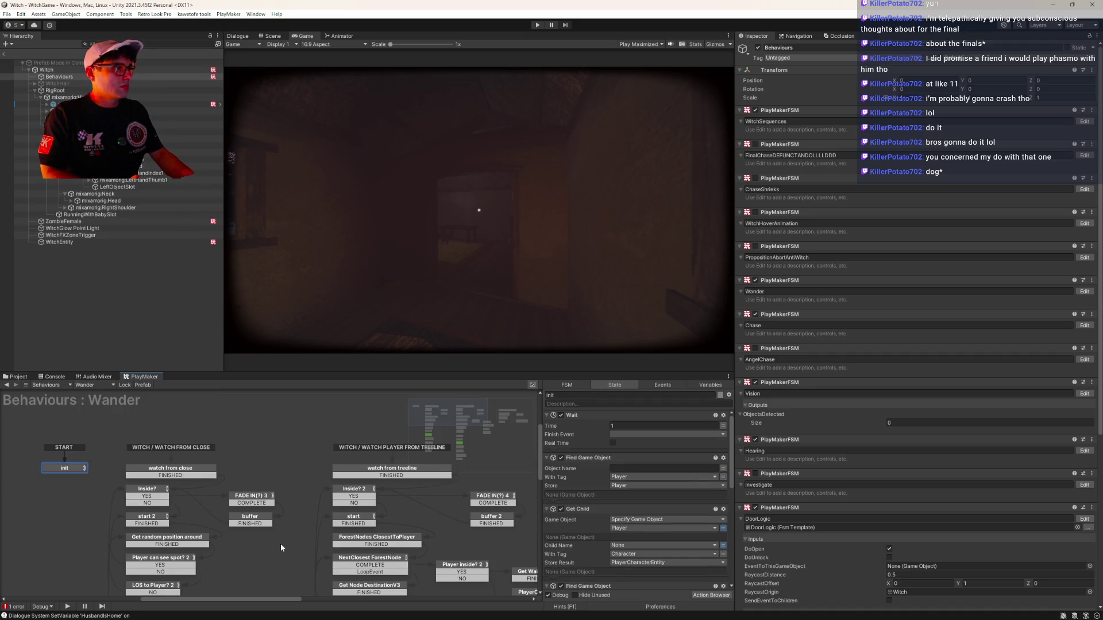
left_click_drag(280, 544, 253, 521)
scroll(254, 521, "right", 4)
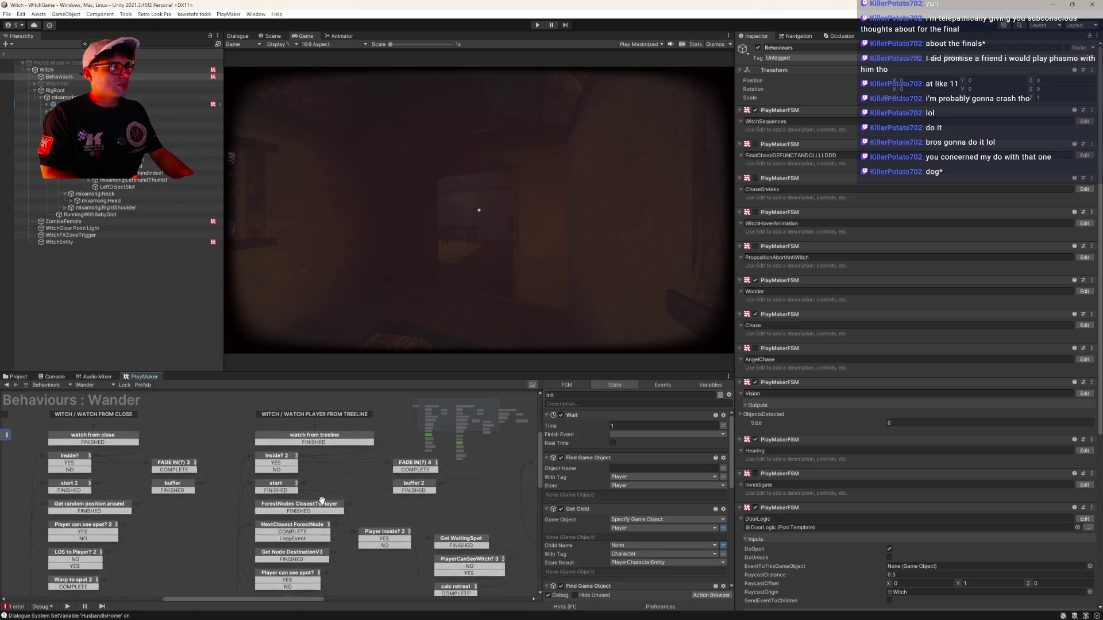
mouse_move(392, 527)
left_mouse_down()
mouse_move(284, 530)
mouse_move(198, 511)
mouse_move(225, 505)
mouse_move(237, 475)
left_mouse_up()
Shift the Wander Treeline Near Player states slightly upward.
left_click_drag(266, 418, 503, 565)
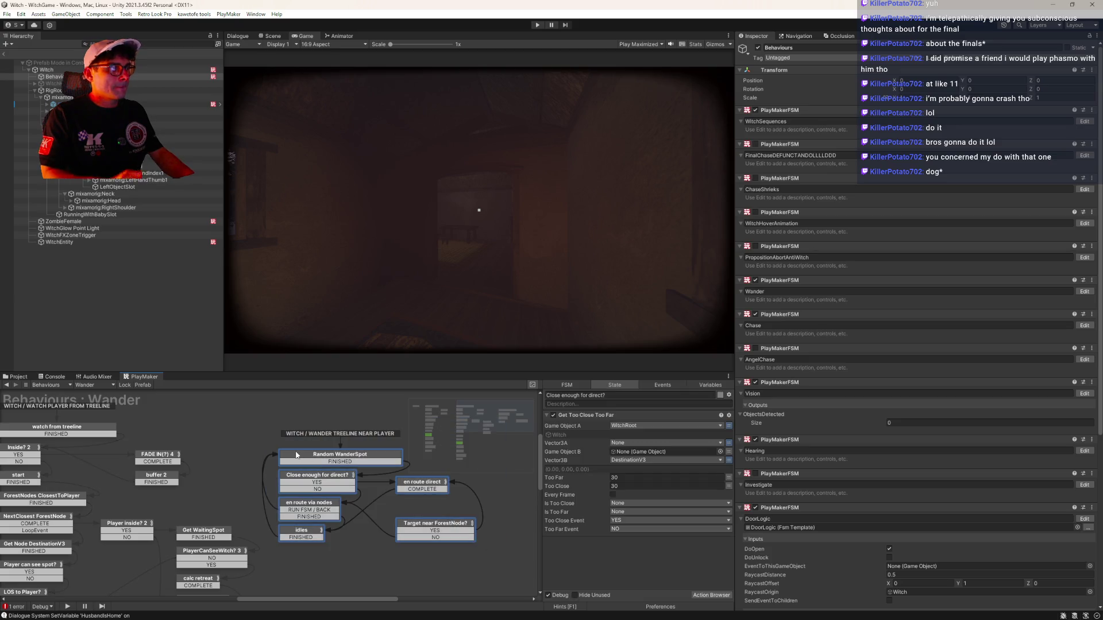
left_click_drag(296, 455, 298, 429)
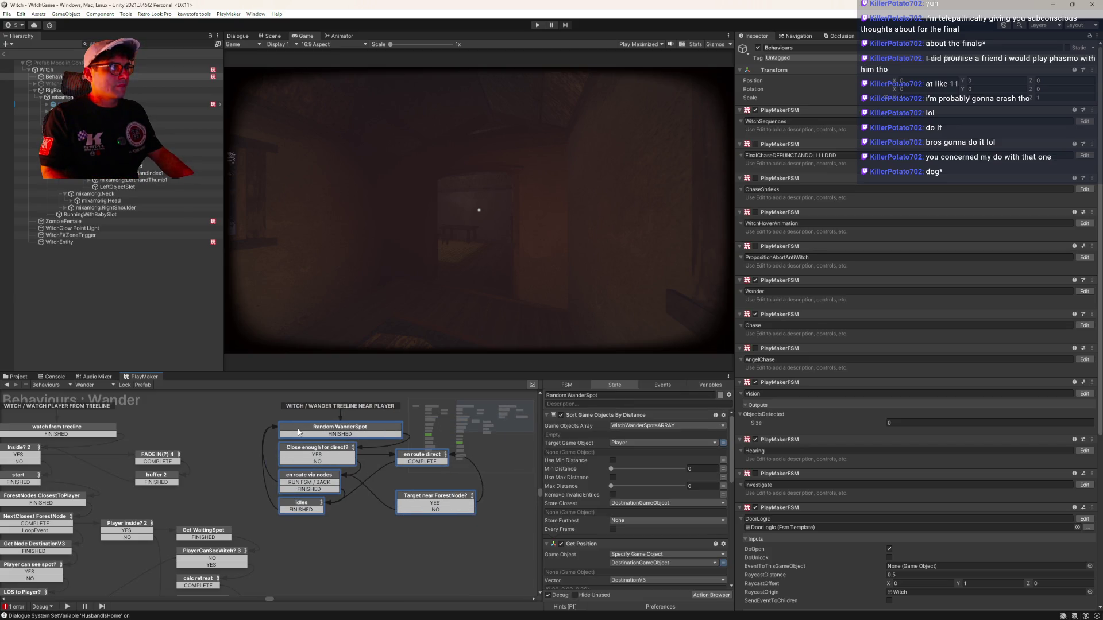
left_click(225, 455)
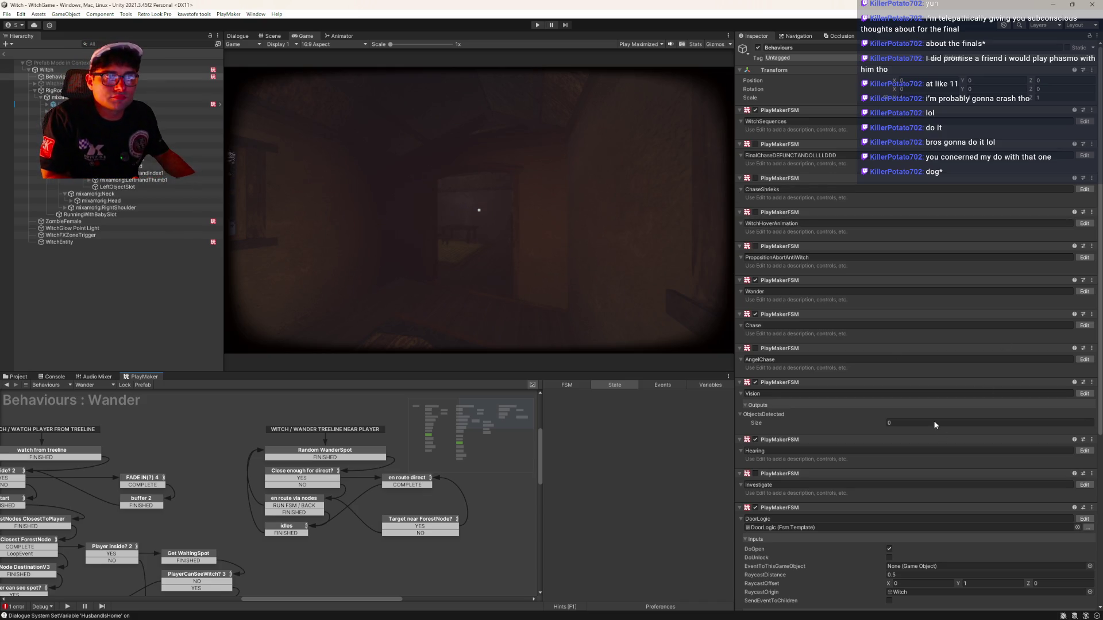
Edit the Investigate FSM and create a new State 1 from init's FINISHED transition.
scroll(963, 417, "down", 4)
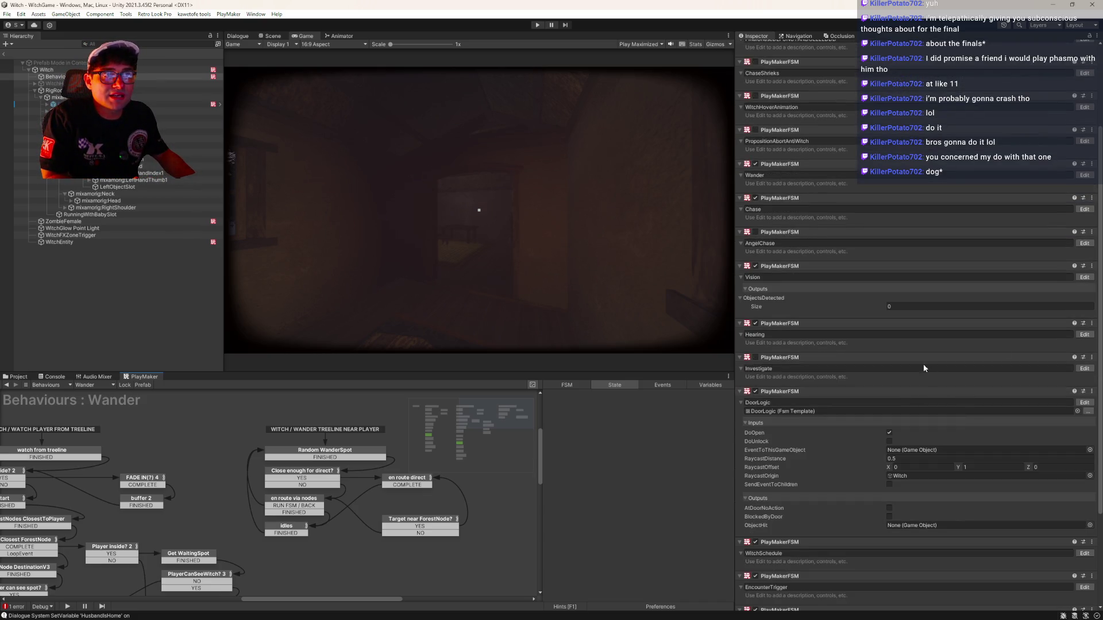
left_click(1083, 368)
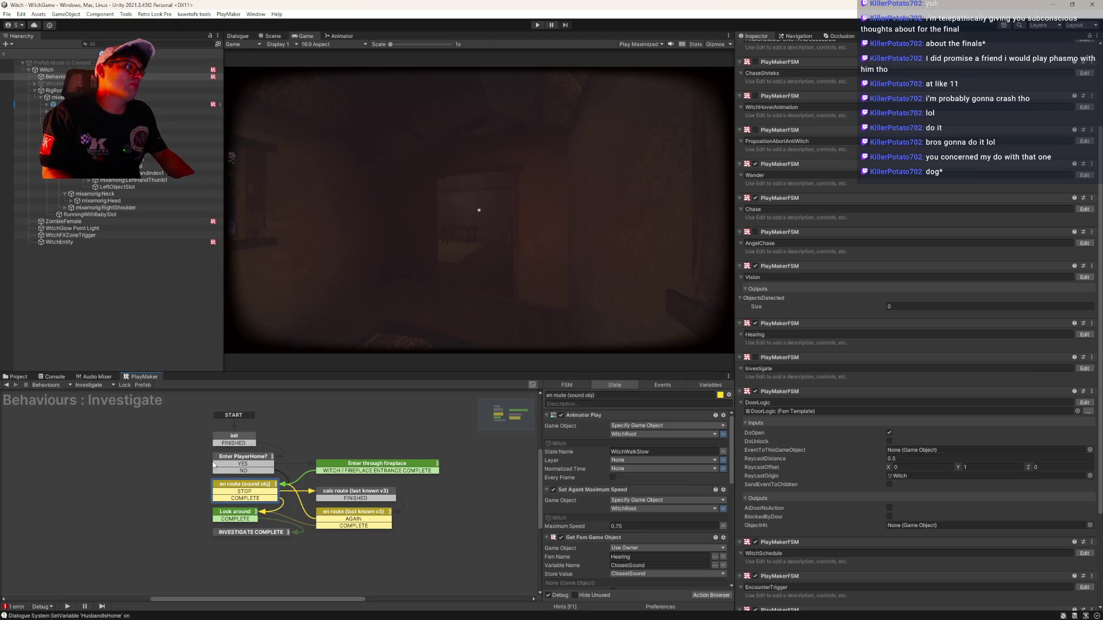
mouse_move(199, 459)
left_mouse_down()
mouse_move(183, 439)
mouse_move(190, 471)
left_mouse_up()
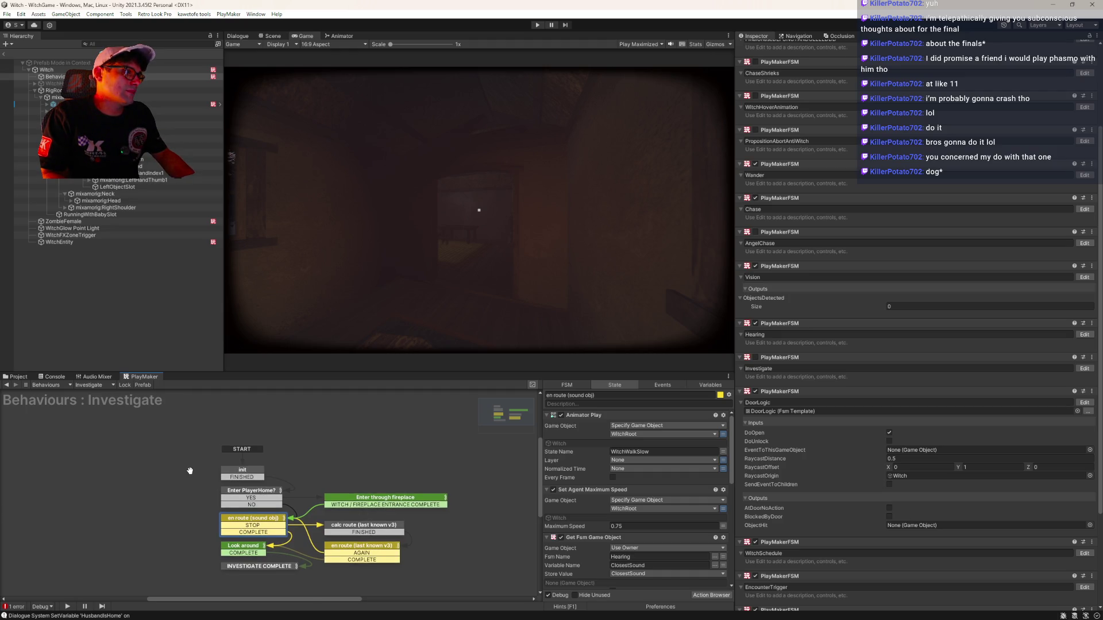
mouse_move(234, 474)
left_mouse_down()
mouse_move(236, 432)
mouse_move(250, 455)
mouse_move(235, 451)
left_mouse_up()
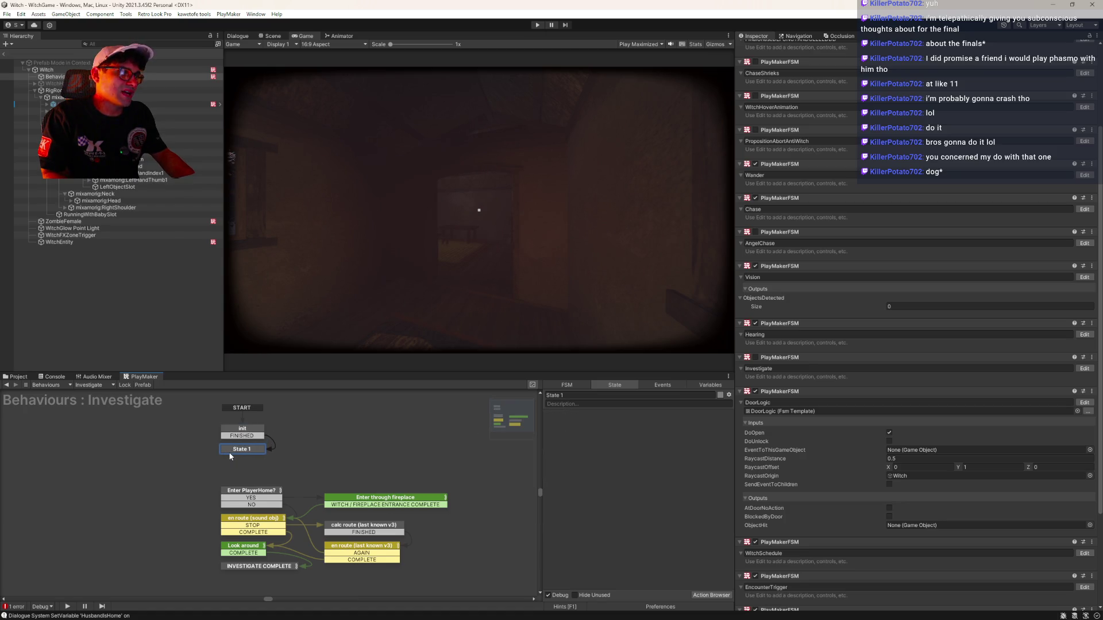
Add a Bool Test action to State 1.
double_click(619, 468)
type("bvoo")
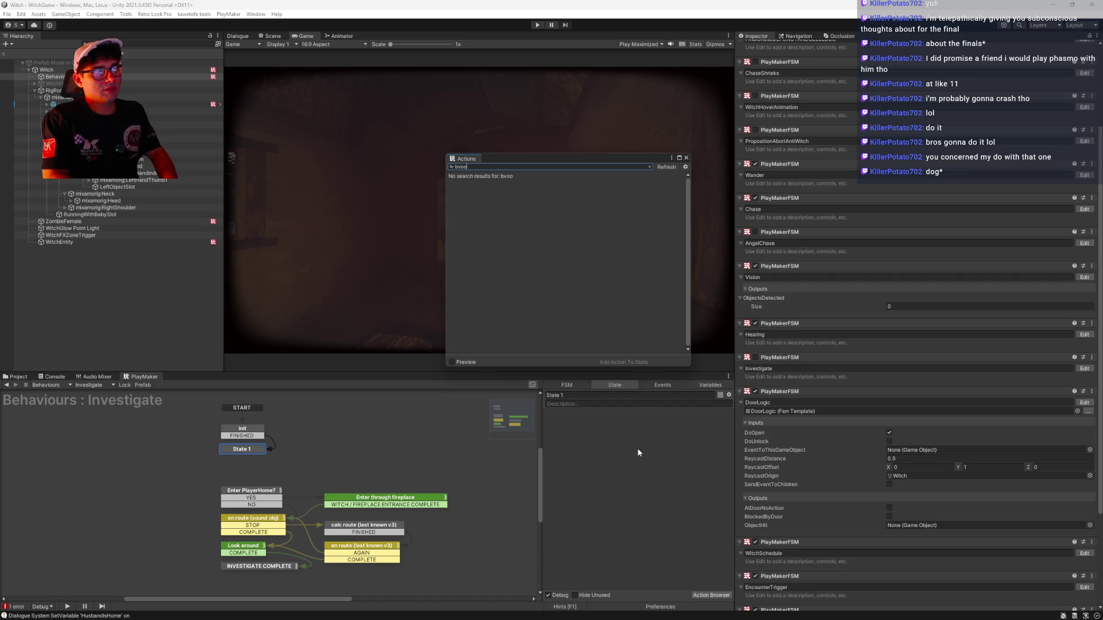
key("BackSpace")
key("BackSpace")
key("BackSpace")
type("ool test")
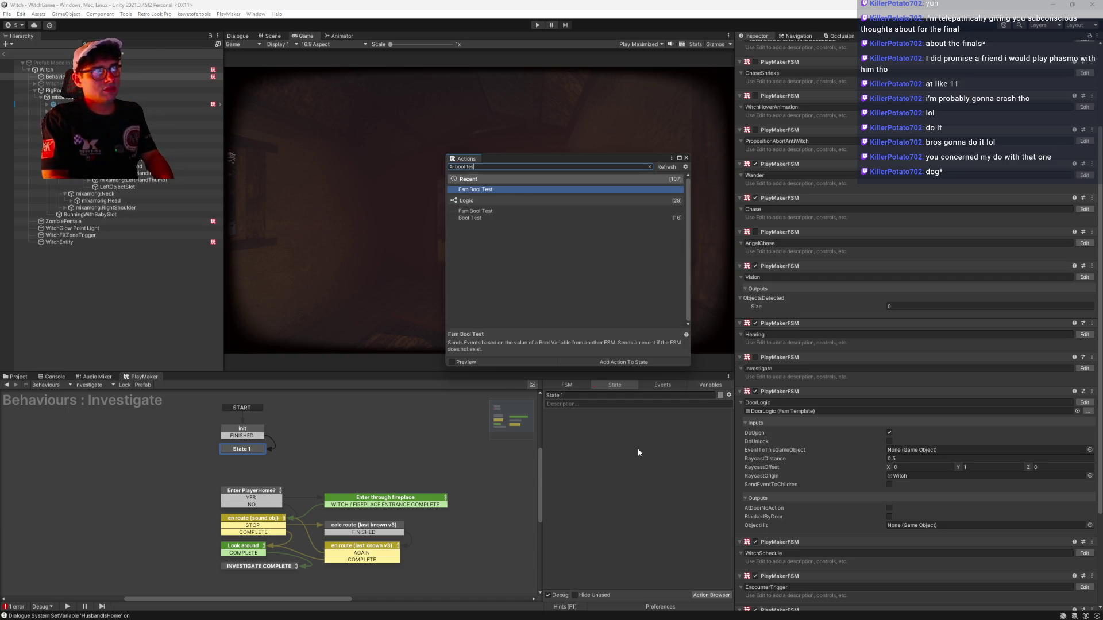
key("Return")
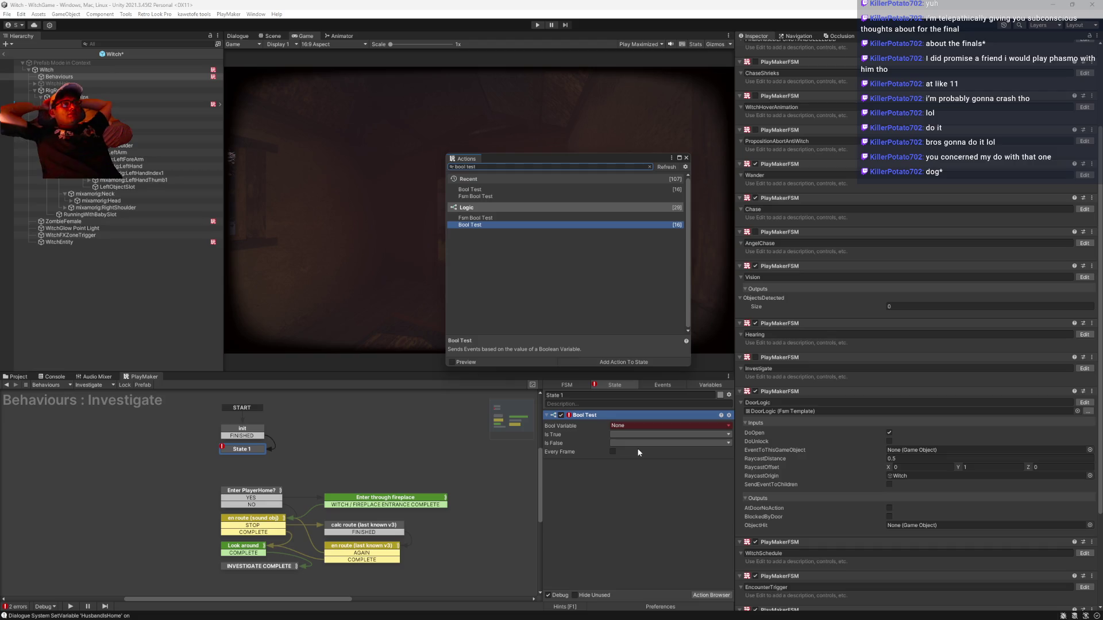